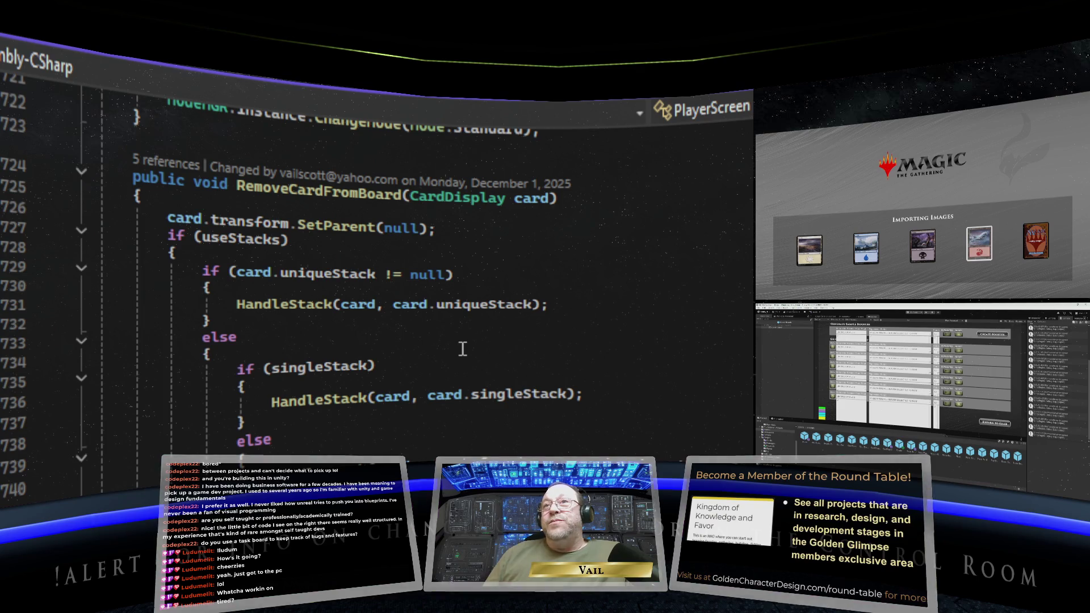
Switch to the CardMenu.cs script and look over SendCardOutOfPlay.
key(ctrl+minus)
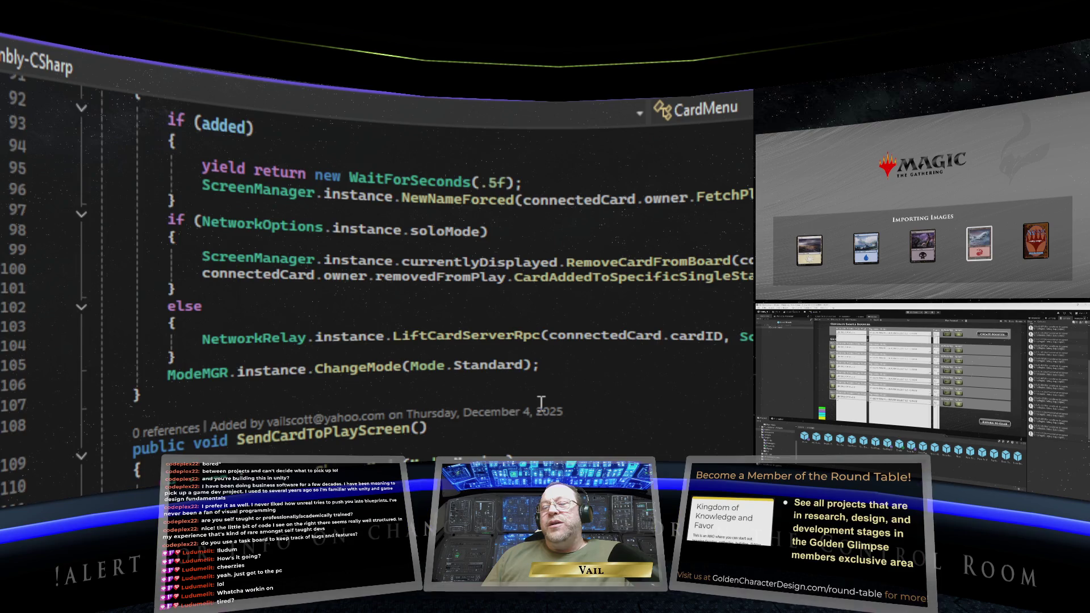
scroll(541, 403, up, 10)
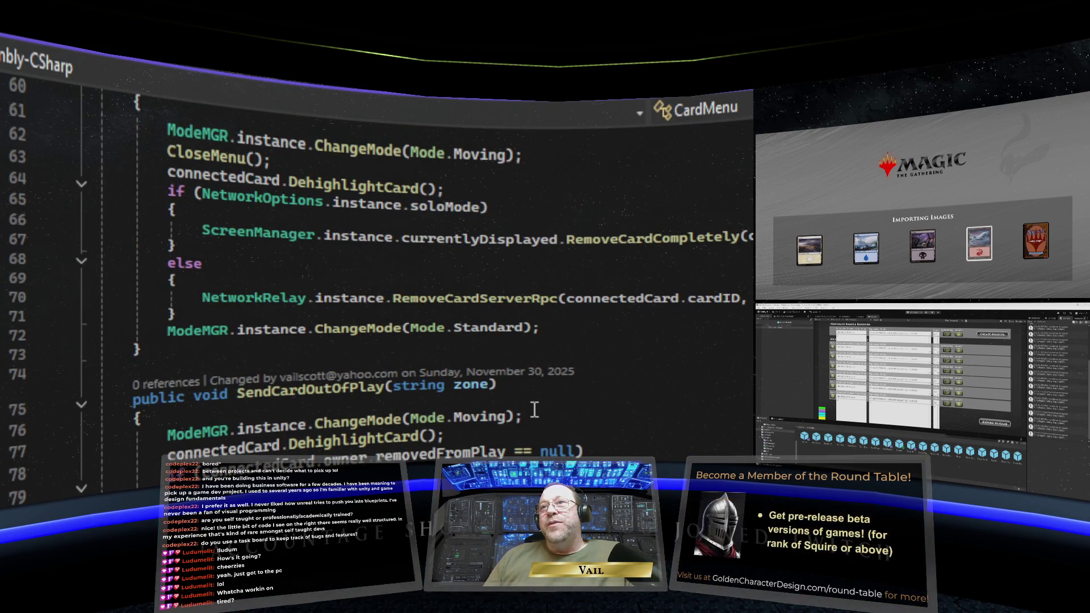
scroll(534, 409, up, 4)
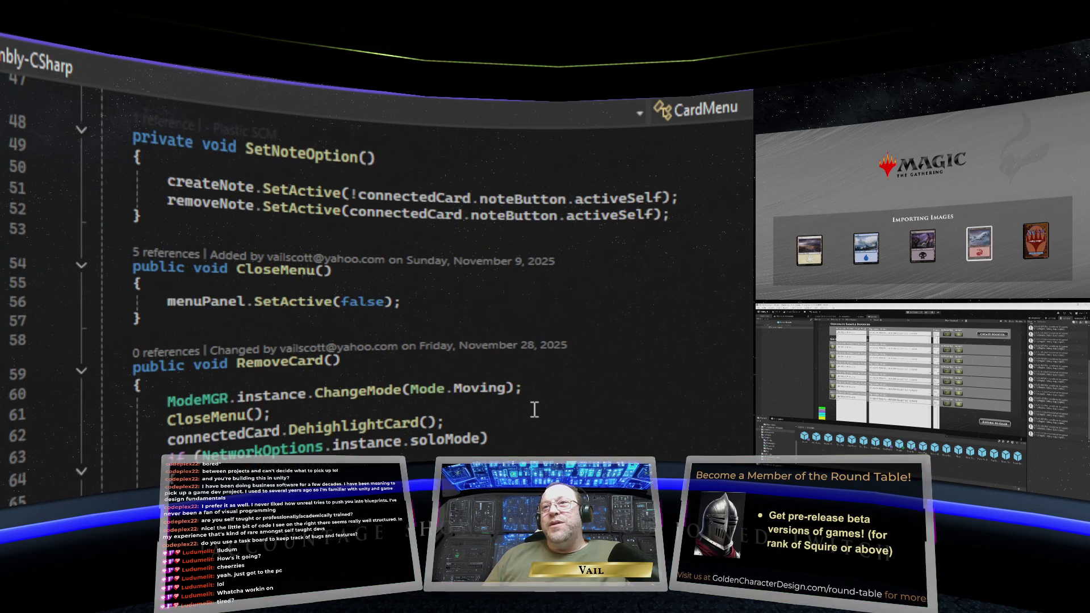
scroll(534, 409, down, 1)
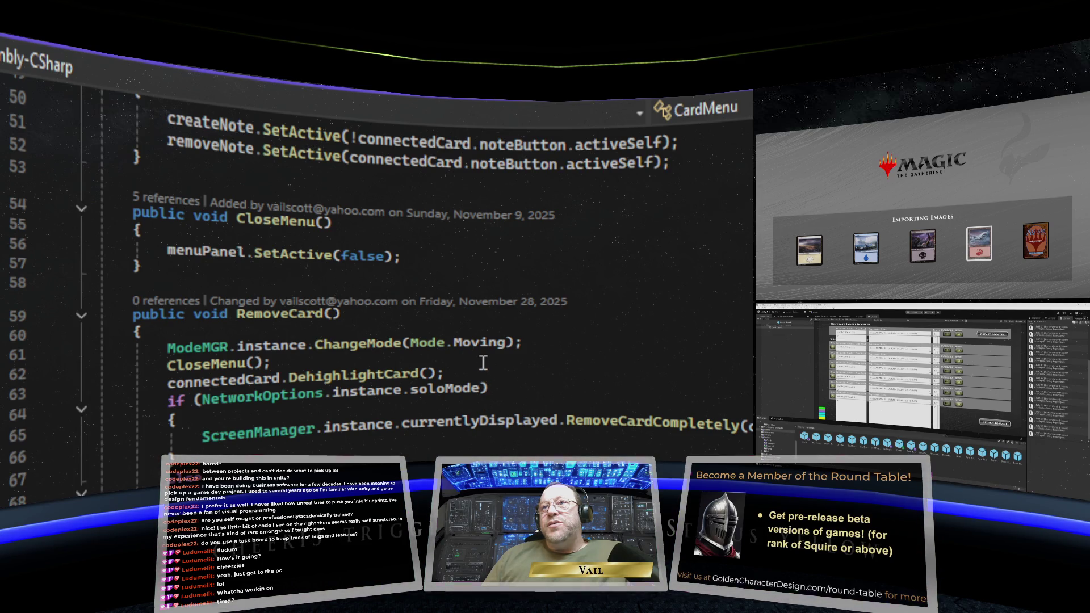
scroll(436, 375, down, 2)
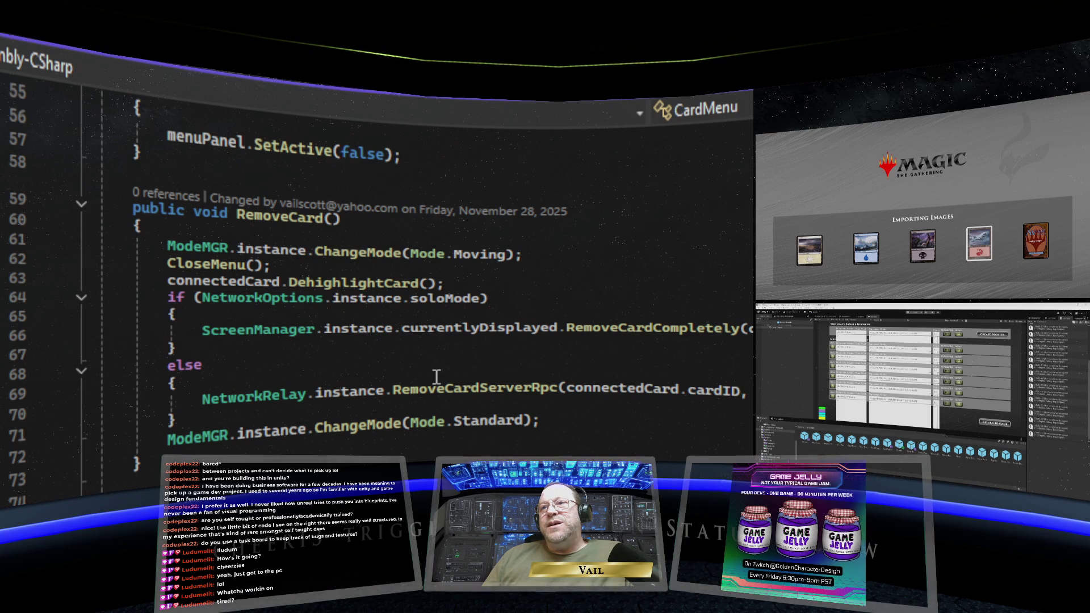
scroll(436, 376, down, 10)
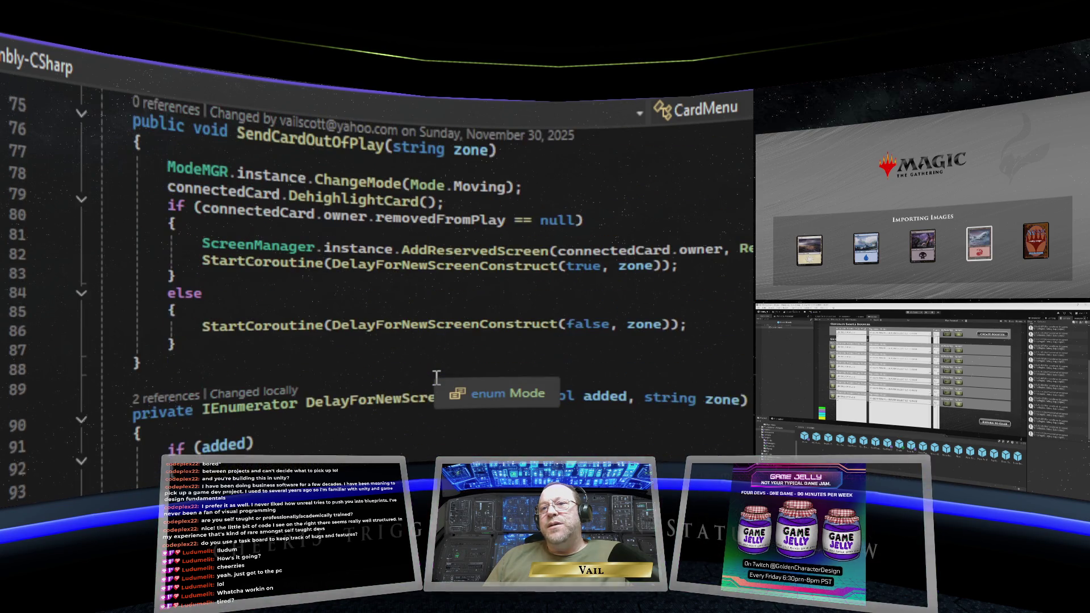
scroll(436, 376, up, 10)
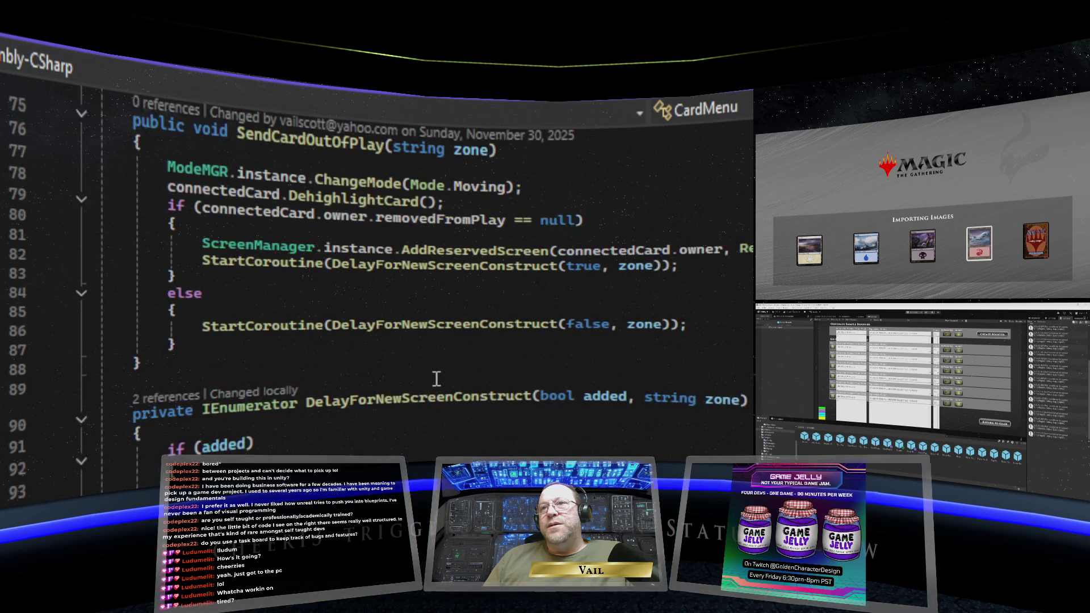
scroll(436, 379, up, 2)
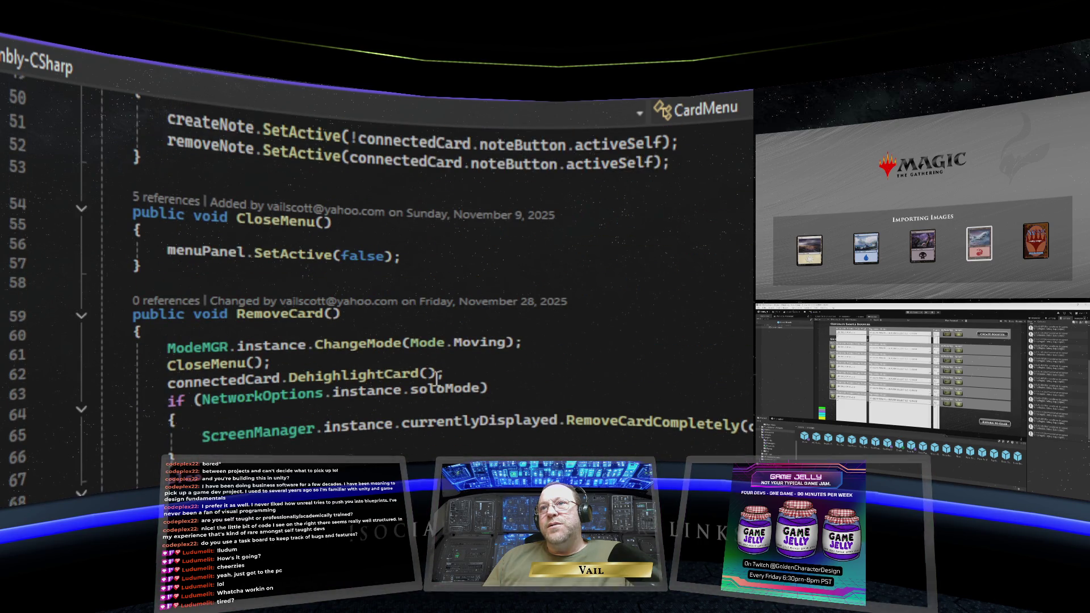
scroll(436, 377, up, 3)
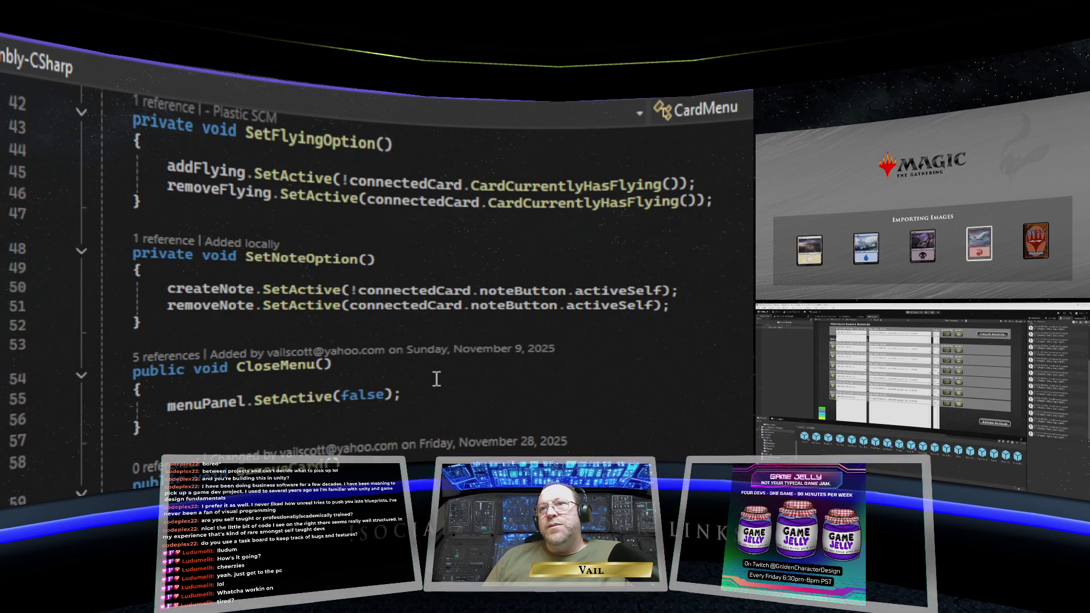
Scroll down through DuplicateCard, then back up to CloseMenu and RemoveCard.
scroll(436, 379, down, 4)
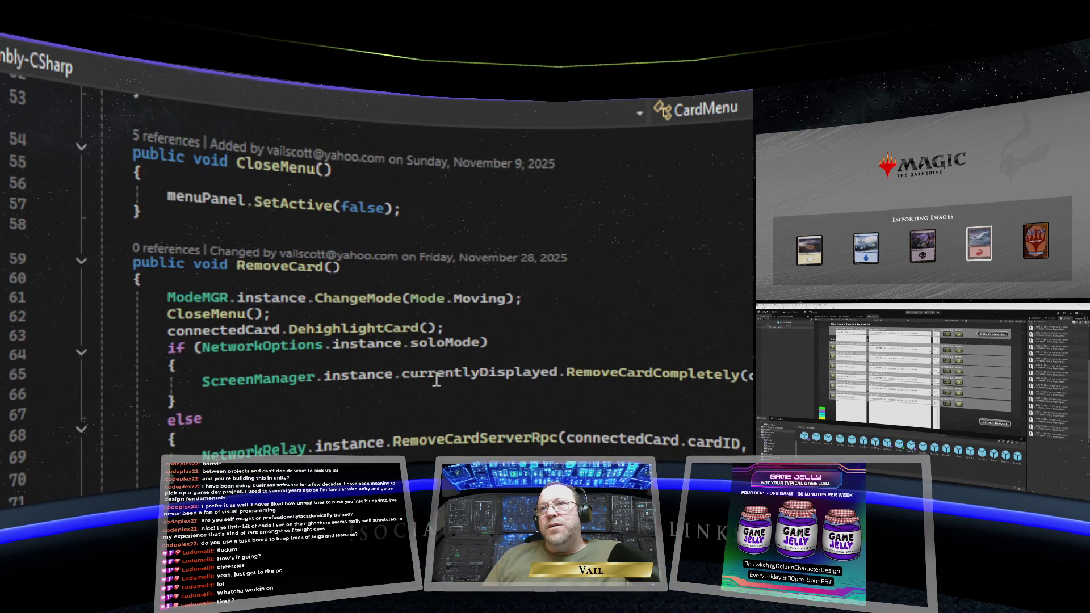
scroll(436, 379, down, 4)
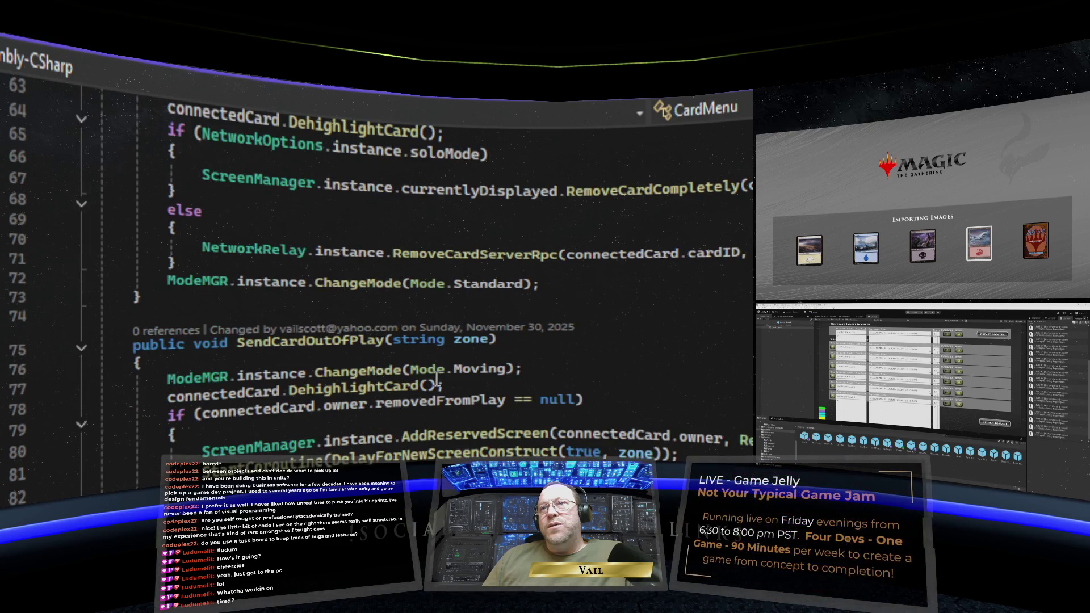
scroll(436, 378, down, 1)
scroll(436, 378, down, 7)
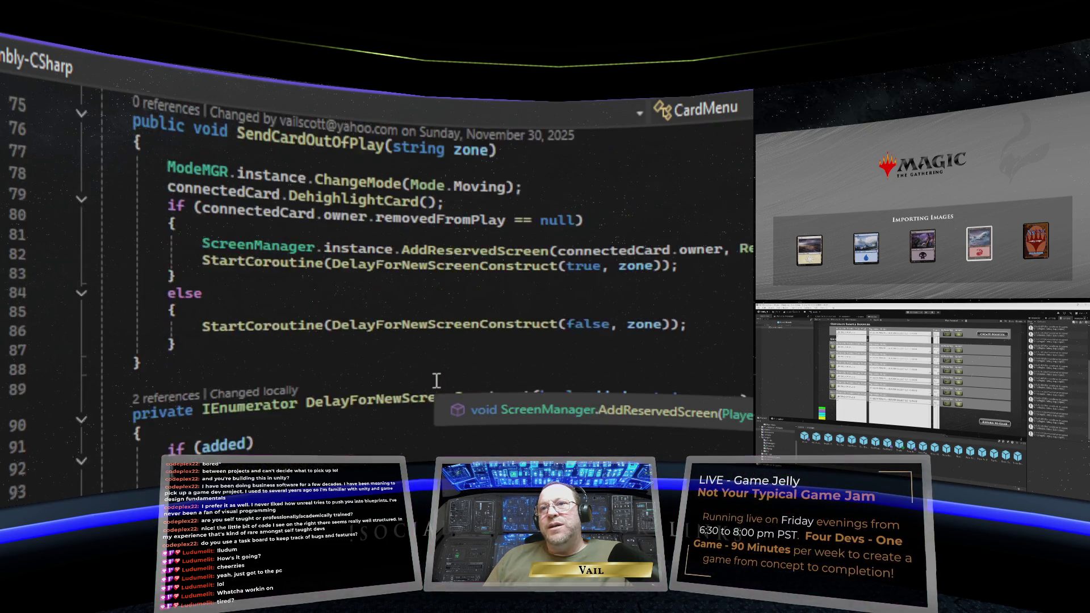
scroll(436, 380, down, 2)
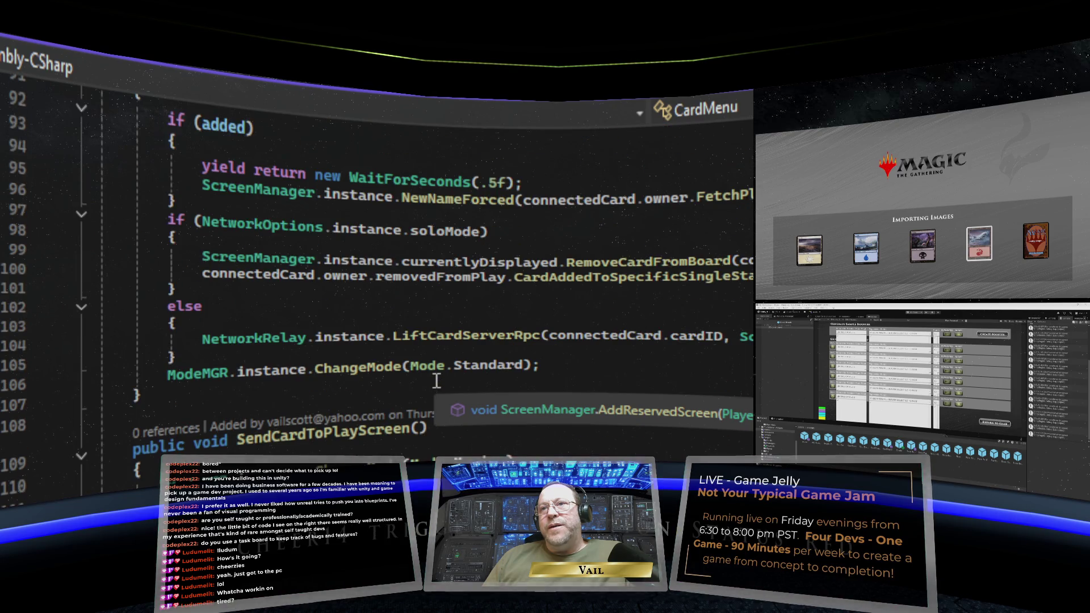
scroll(436, 381, down, 4)
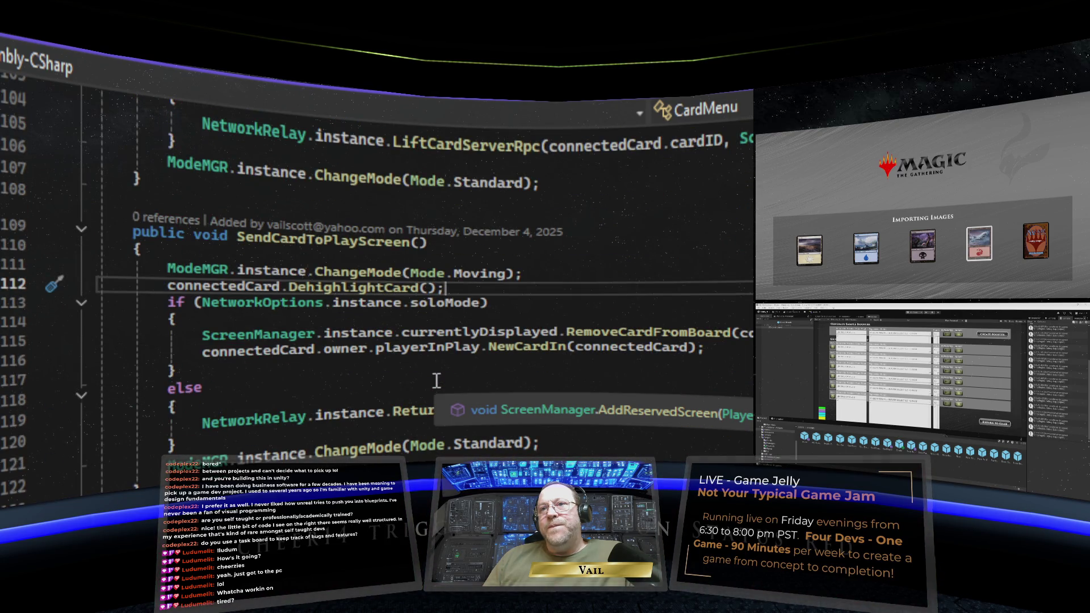
scroll(436, 380, down, 4)
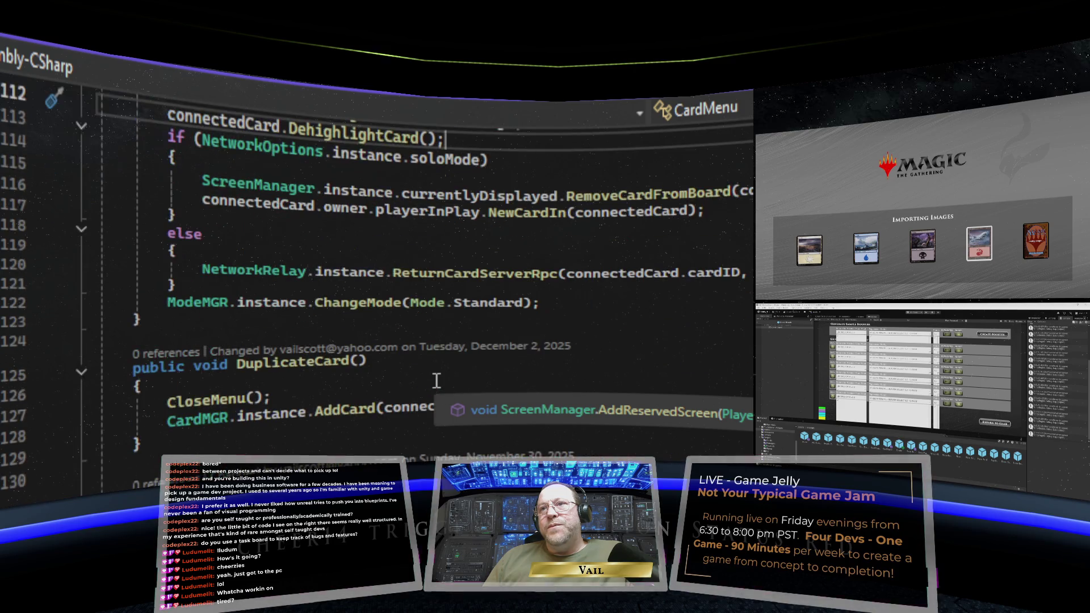
scroll(436, 380, down, 1)
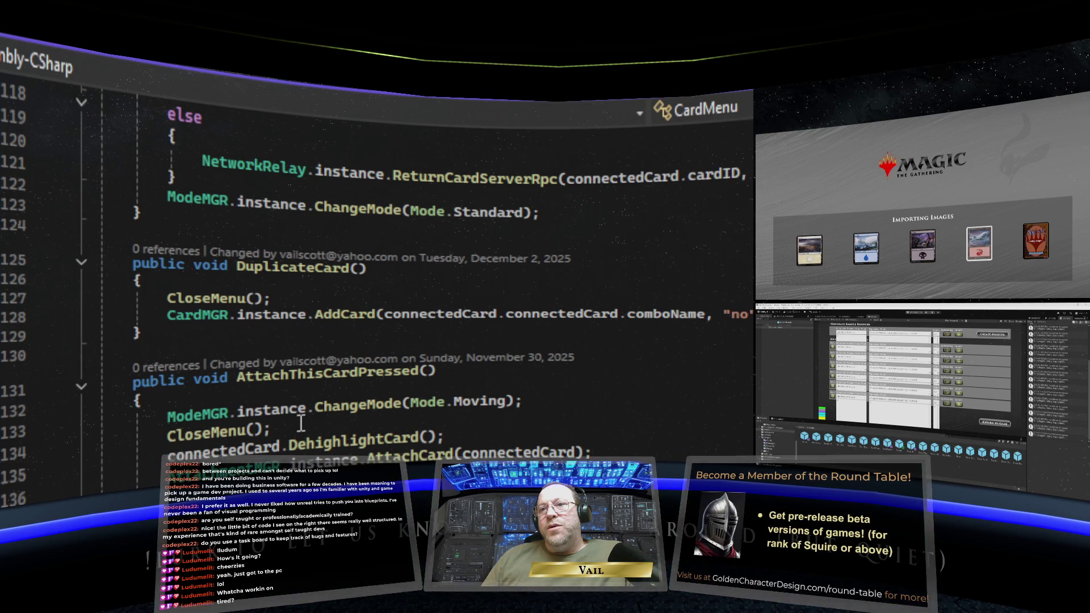
scroll(301, 423, down, 11)
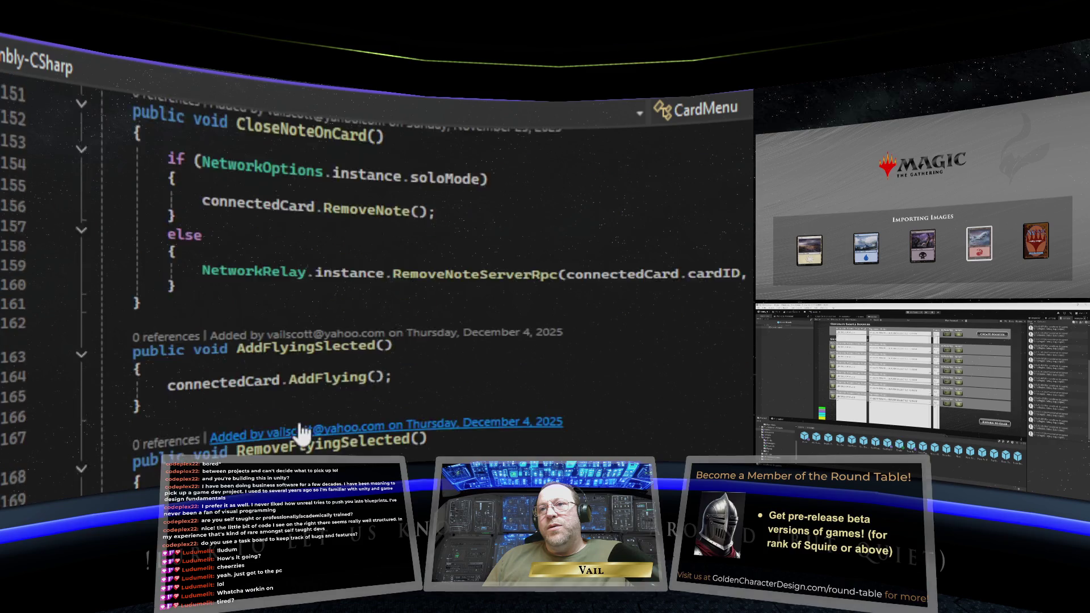
scroll(301, 426, up, 9)
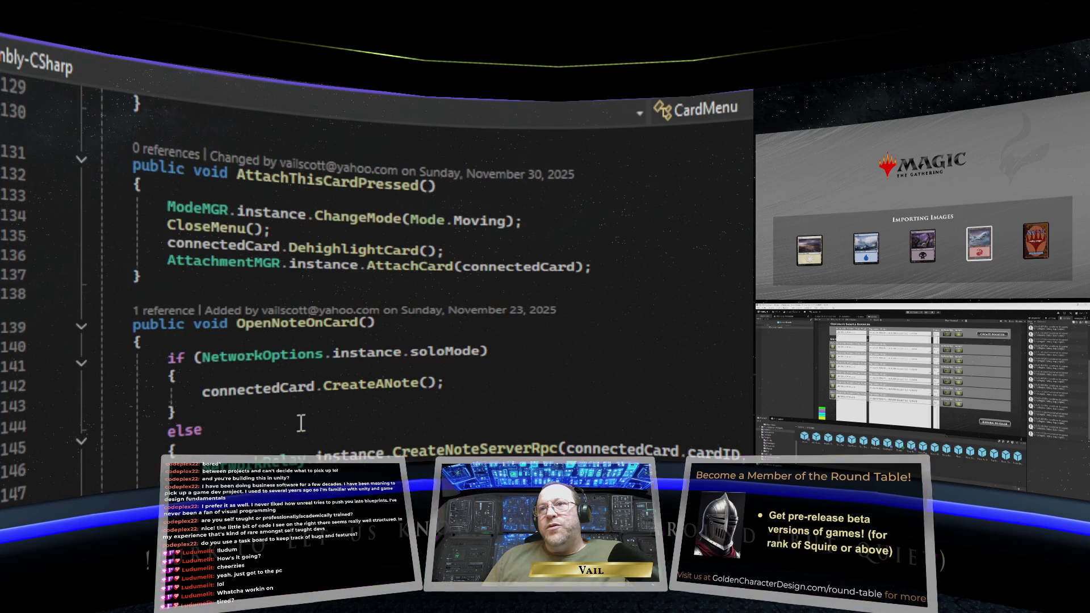
scroll(301, 423, up, 3)
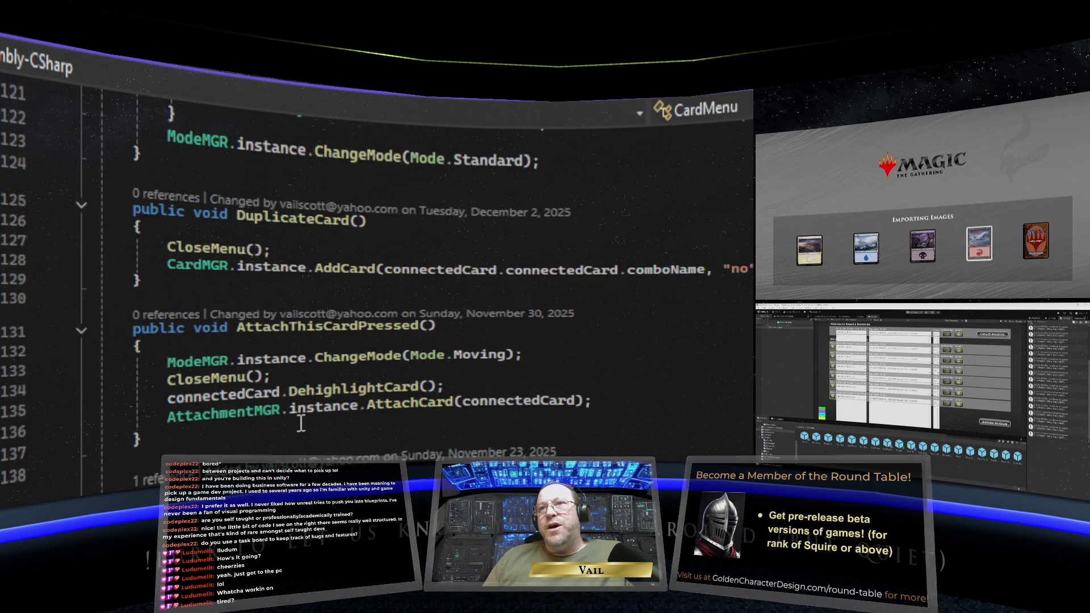
scroll(301, 423, up, 10)
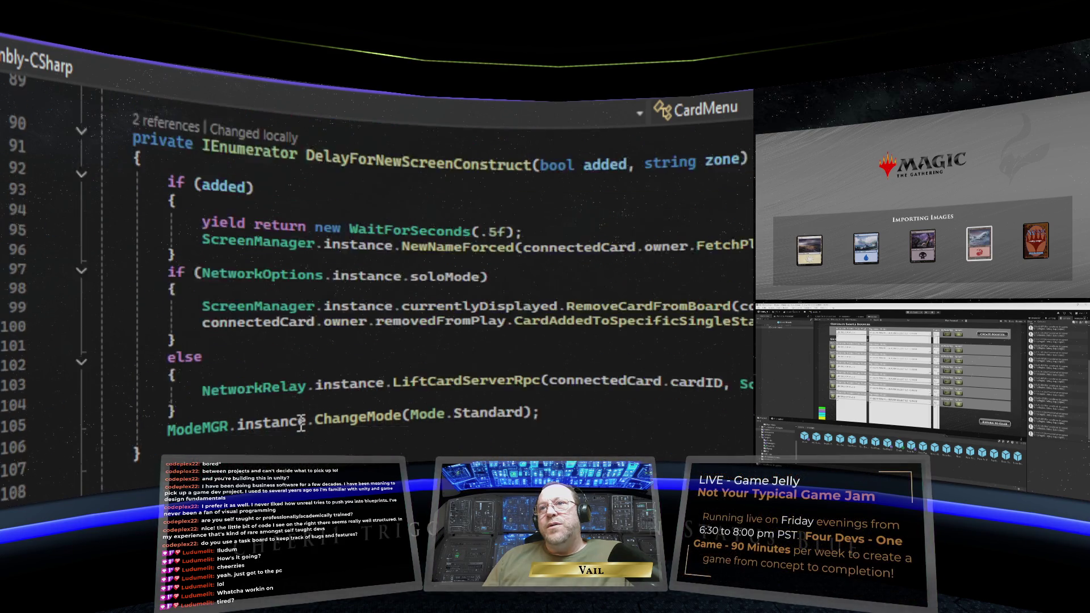
scroll(301, 425, up, 2)
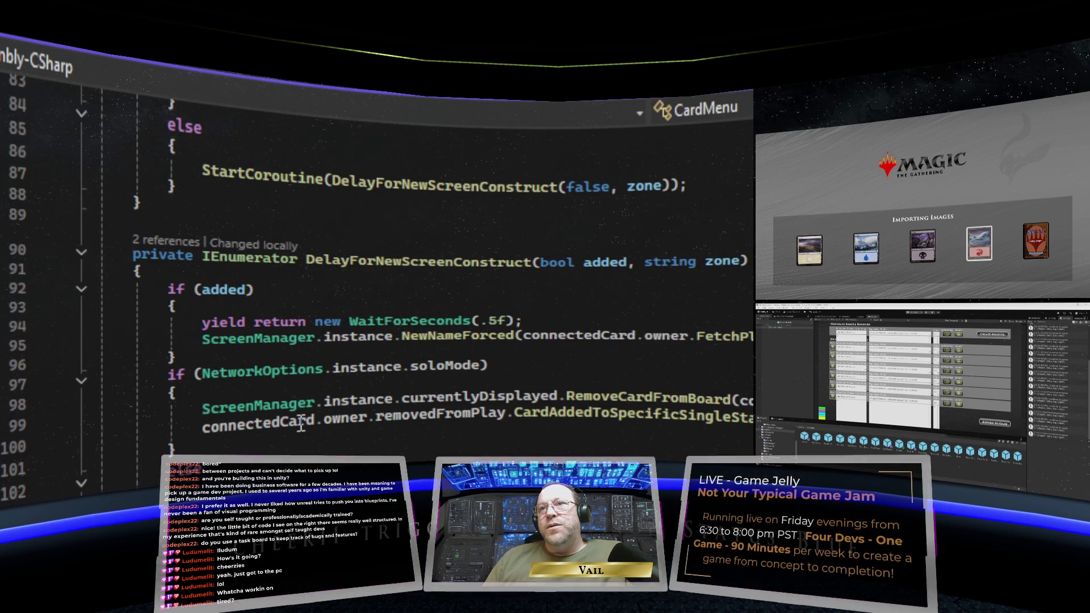
scroll(301, 425, up, 5)
scroll(301, 420, up, 5)
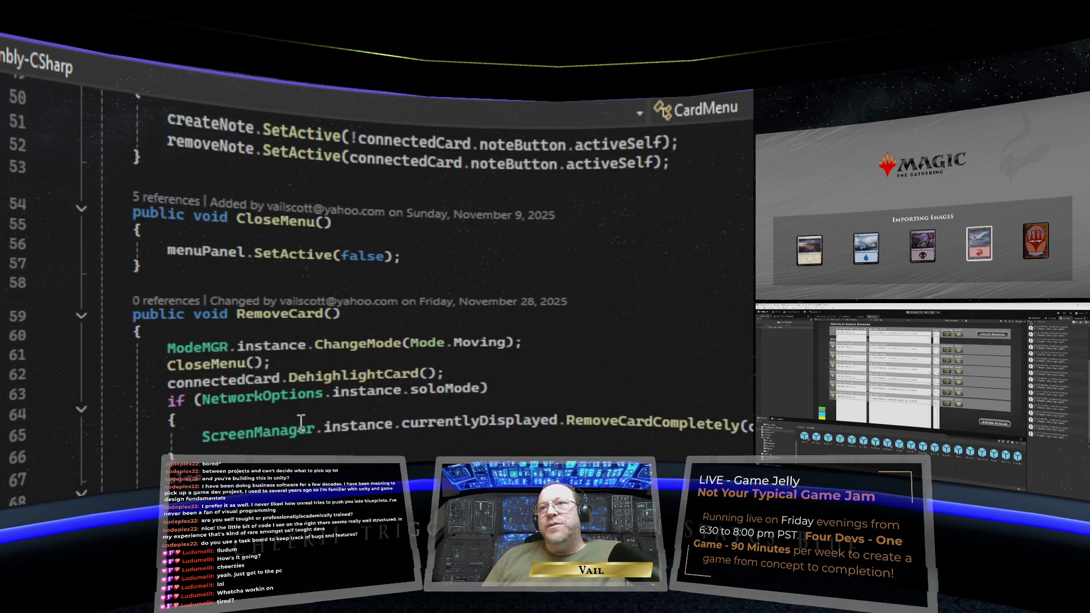
Add a CloseMenu() call after ChangeMode(Mode.Moving) in SendCardOutOfPlay.
drag(278, 363, 196, 362)
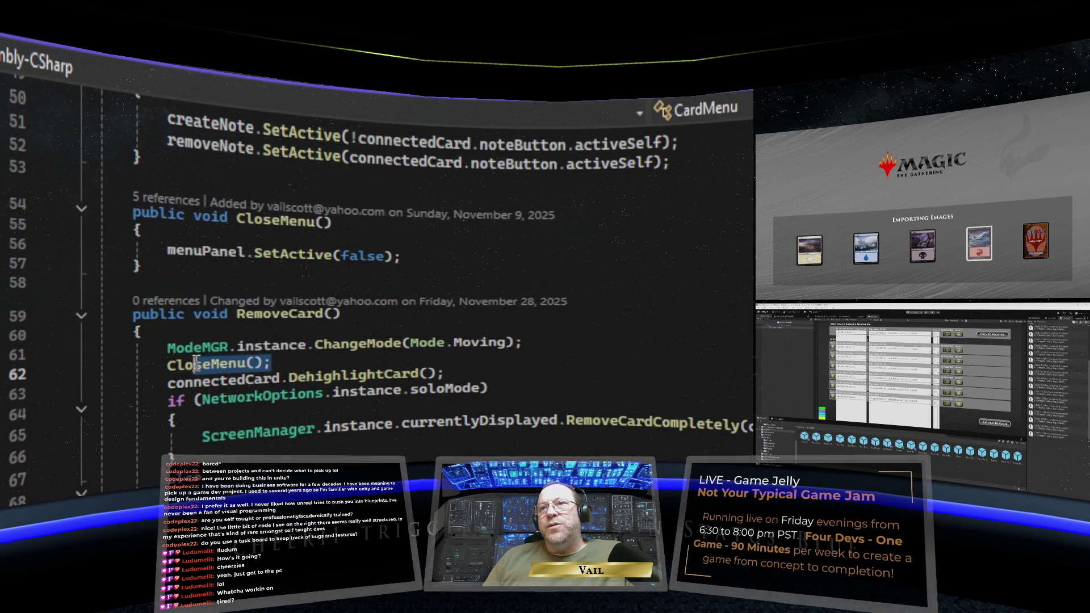
right_click(199, 363)
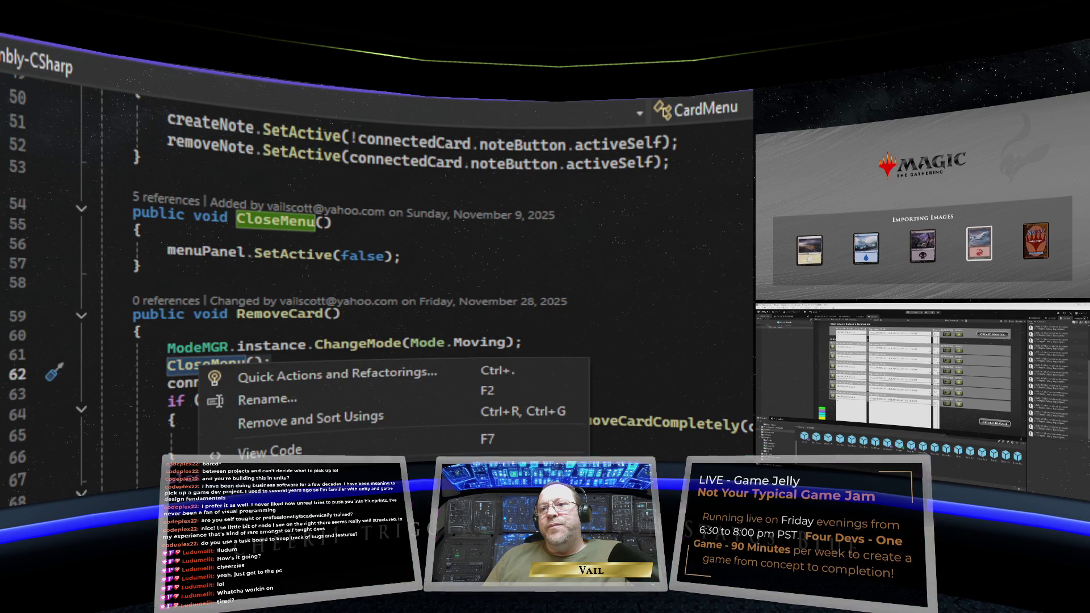
key(Escape)
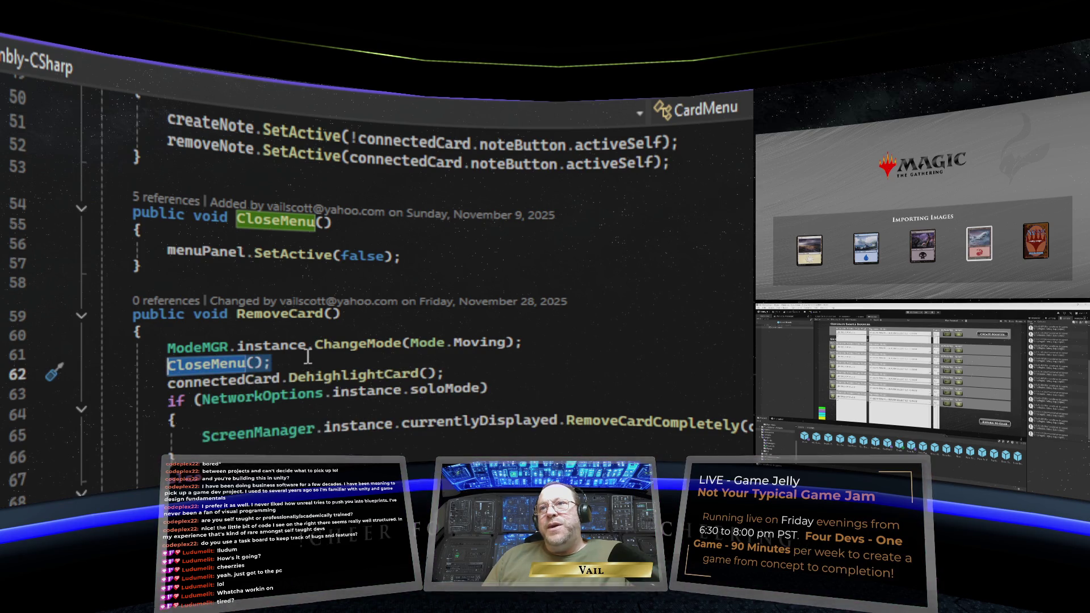
scroll(307, 356, down, 4)
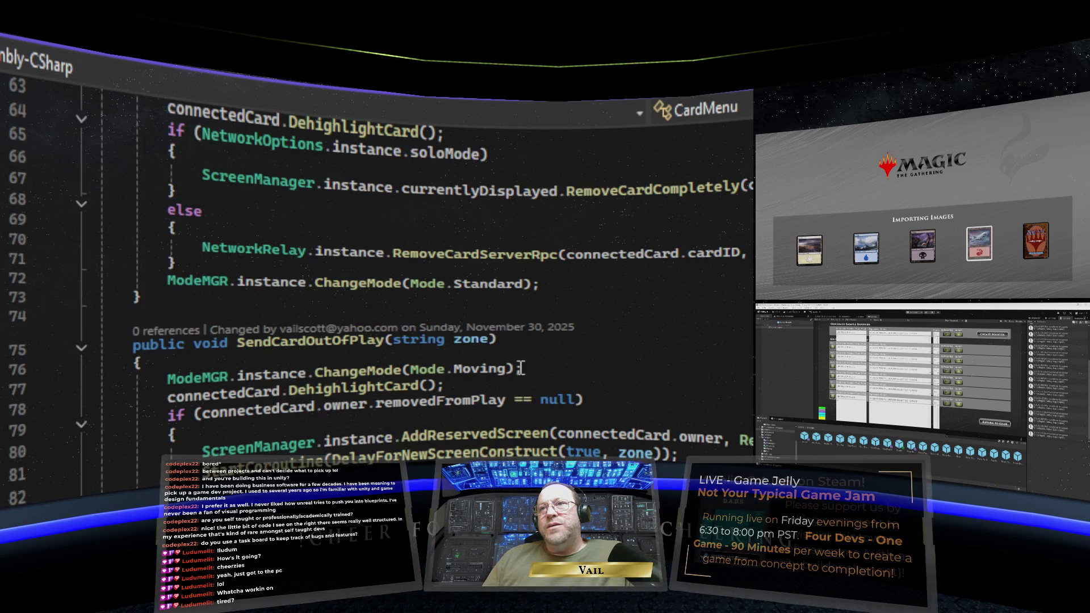
click(526, 369)
text(;)
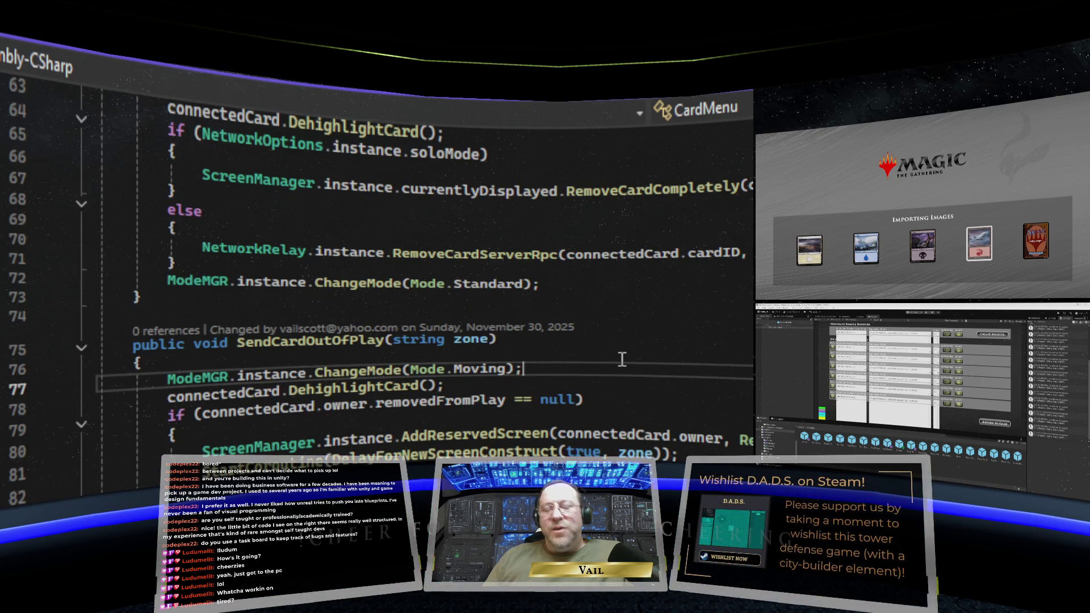
key(Return)
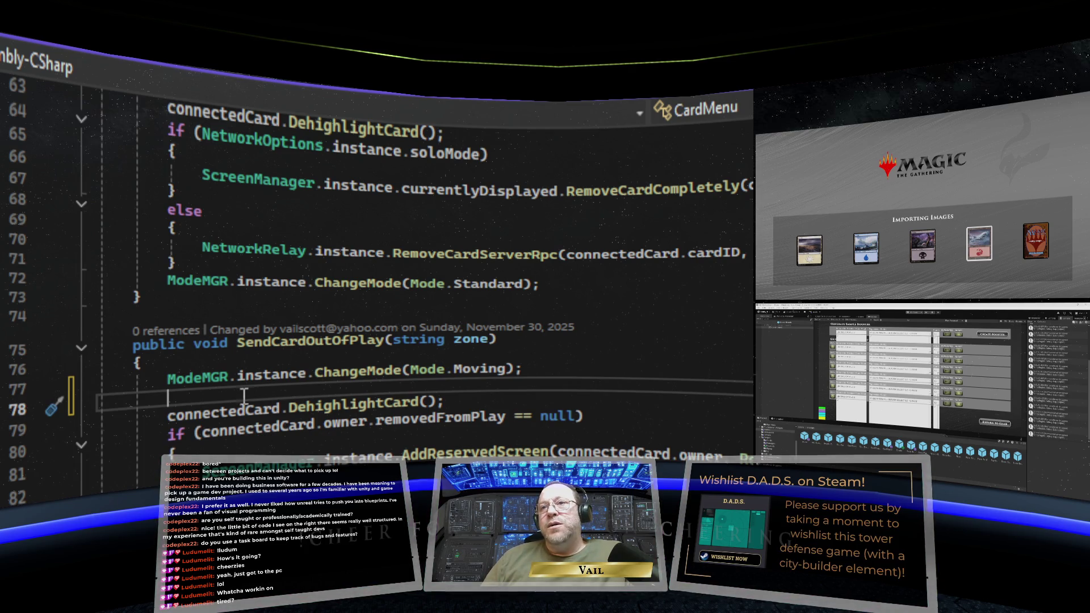
right_click(212, 393)
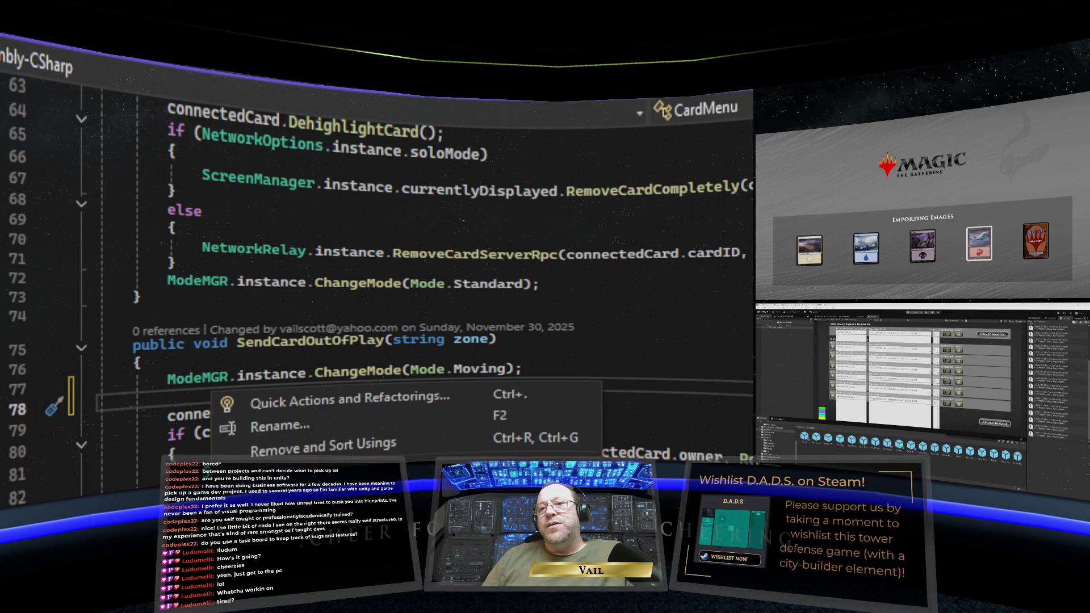
text(CloseMenu();)
Add CloseMenu(); after ChangeMode(Mode.Moving) in SendCardToPlayScreen and save CardMenu.cs.
scroll(433, 447, down, 4)
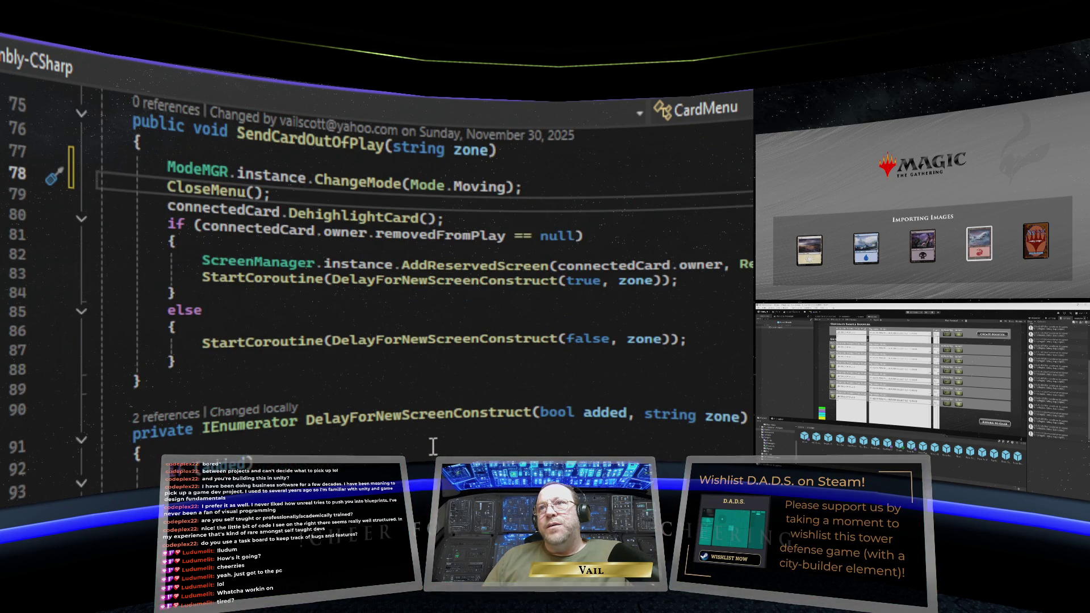
scroll(432, 446, down, 8)
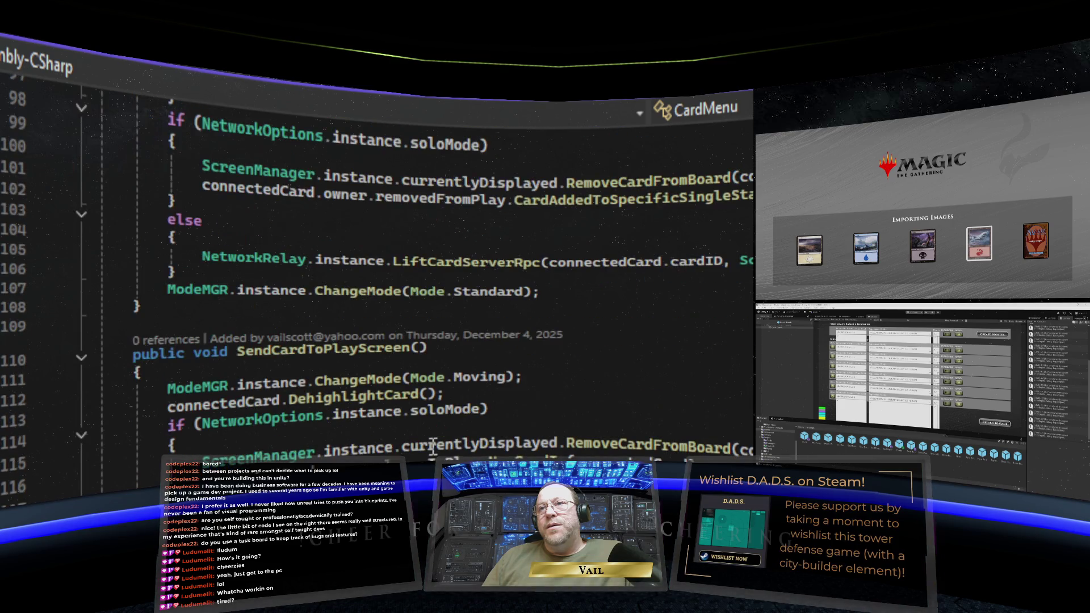
click(533, 377)
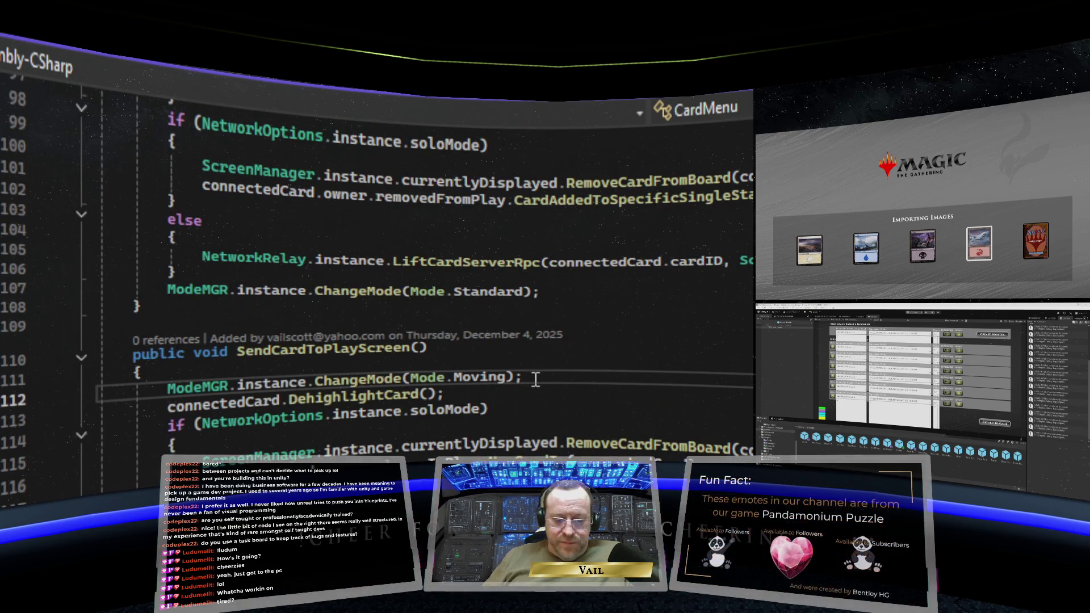
key(Return)
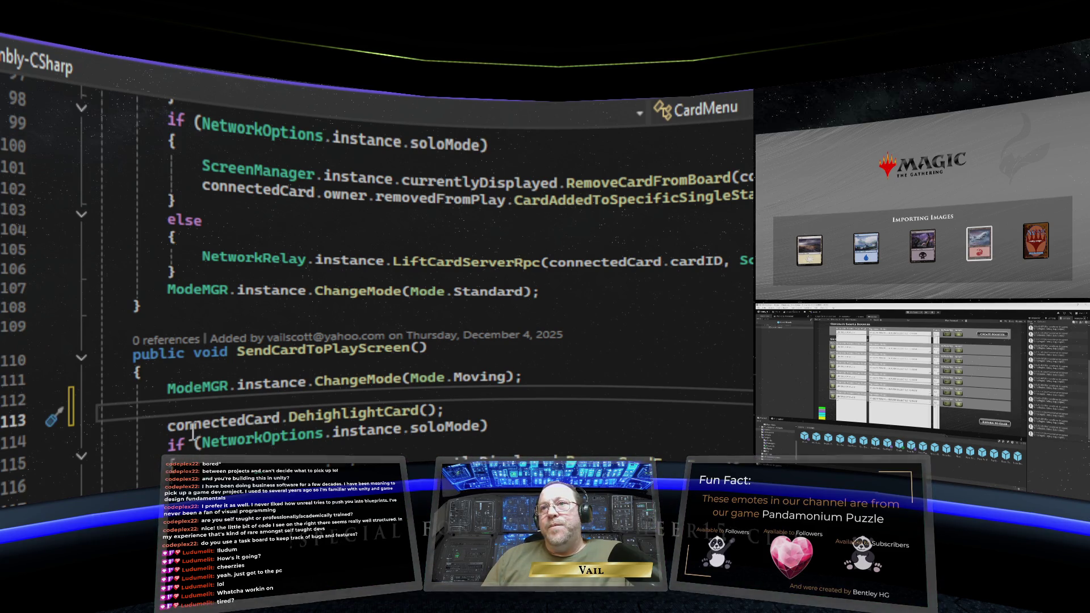
right_click(193, 406)
key(Escape)
text(CloseMenu();)
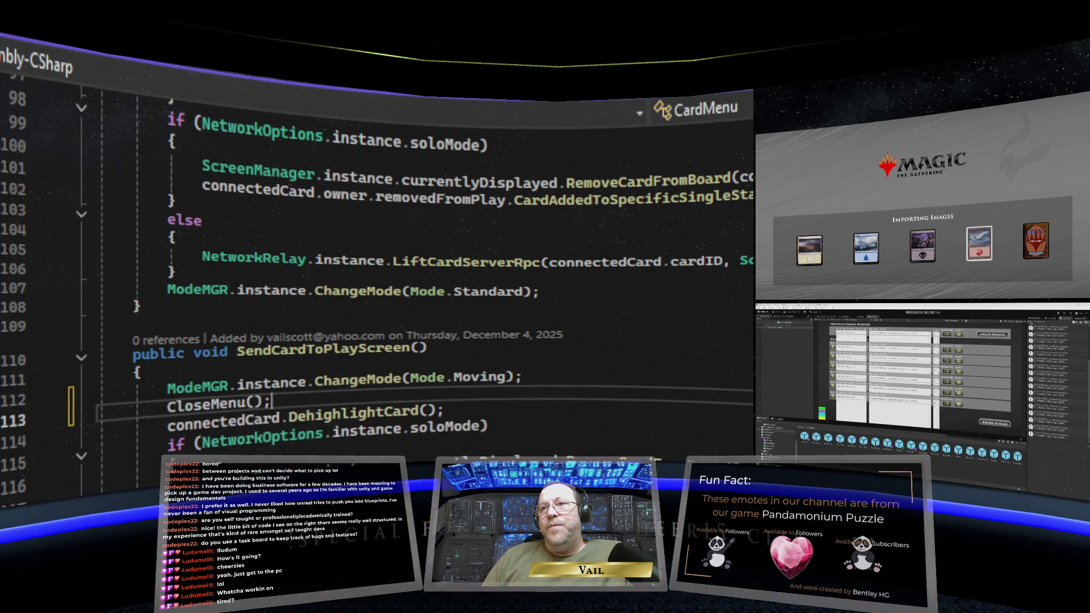
click(136, 480)
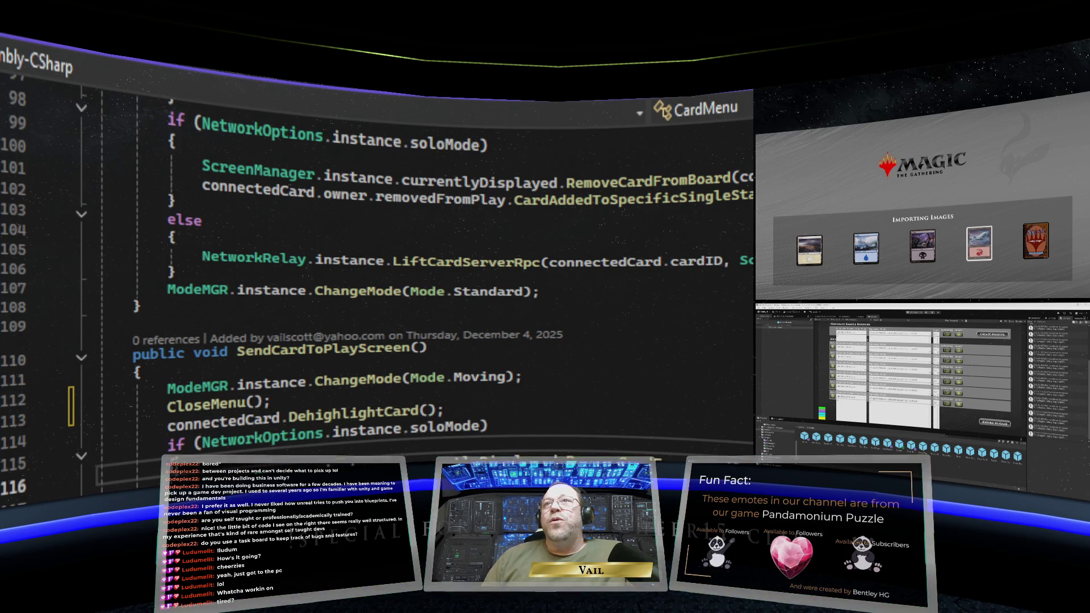
key(ctrl+s)
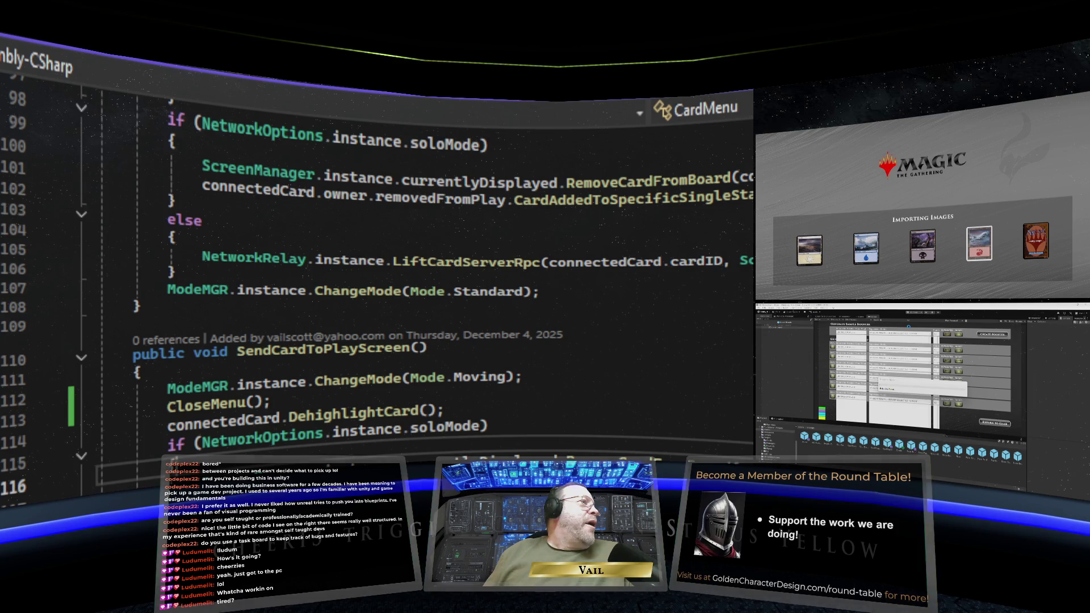
text(card)
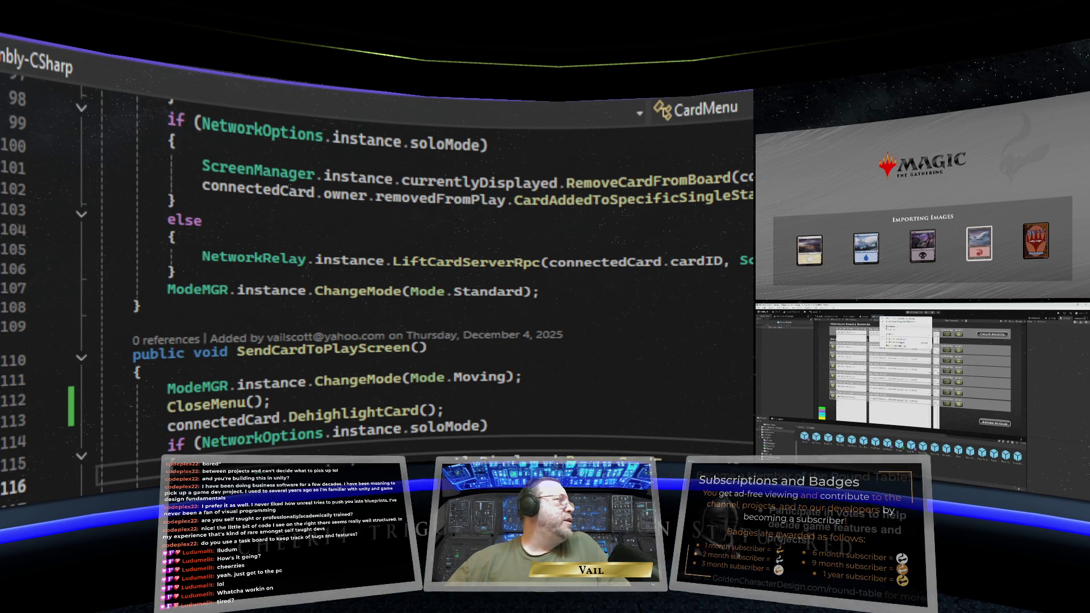
Dismiss the booster dropdown, restart the game session, and load the card catalog.
click(916, 318)
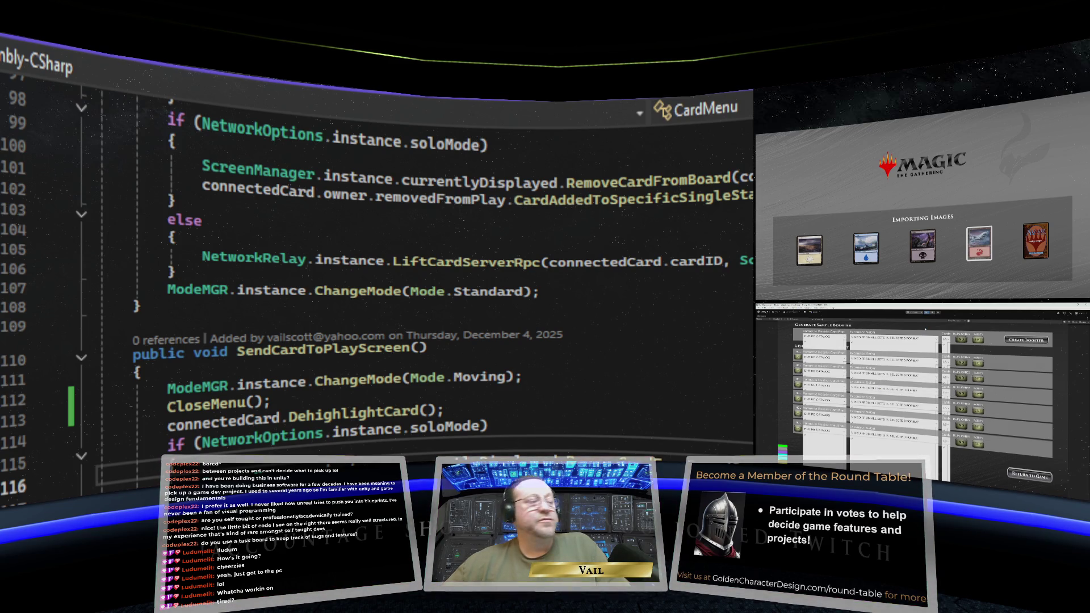
click(925, 313)
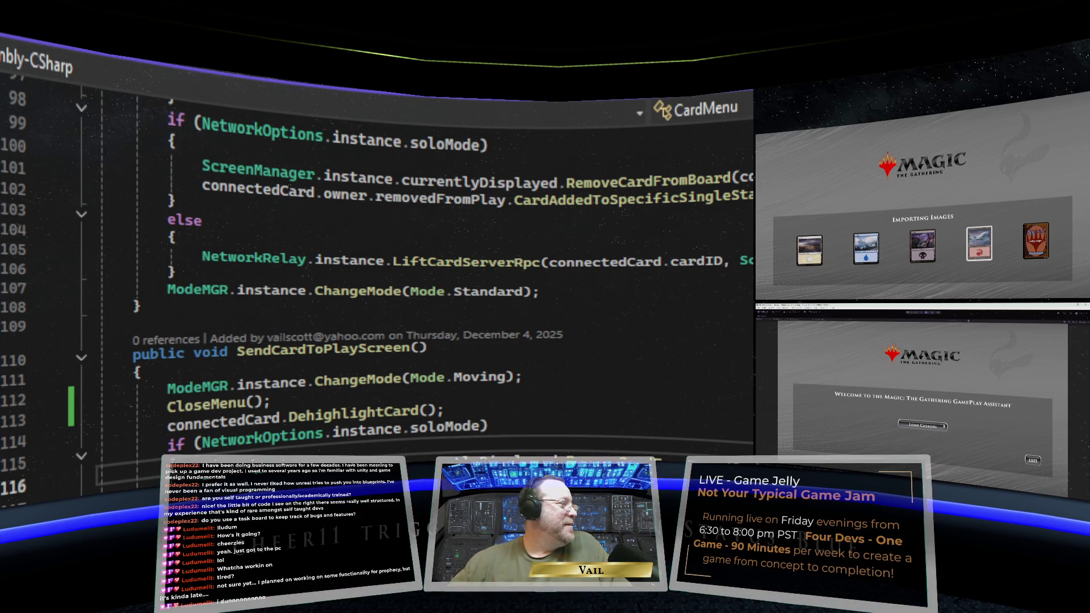
click(938, 426)
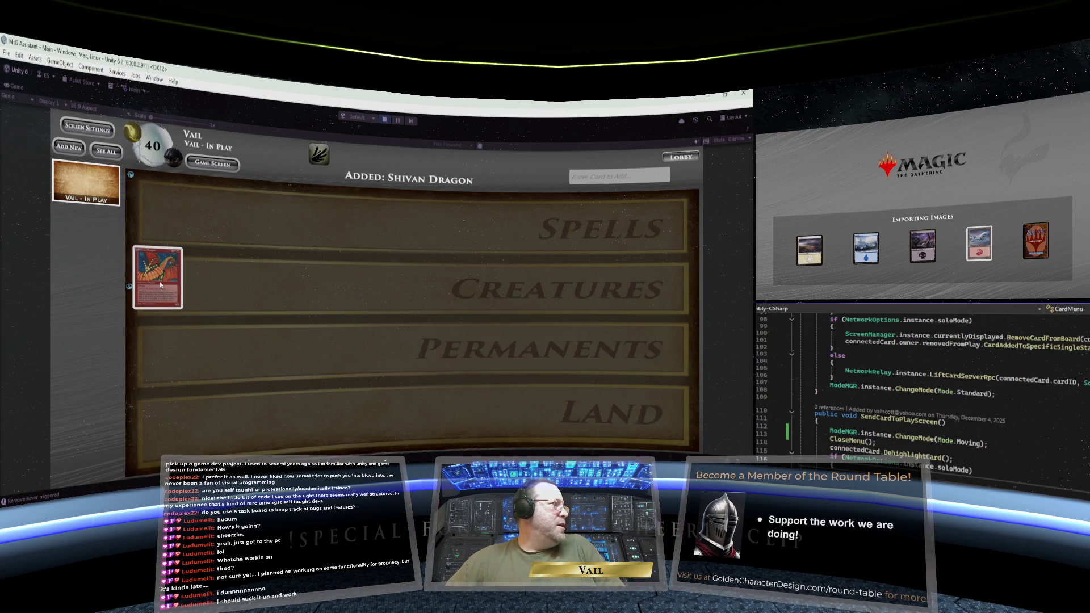
Permanently exile Shivan Dragon from its card menu, then stop Play mode.
right_click(161, 284)
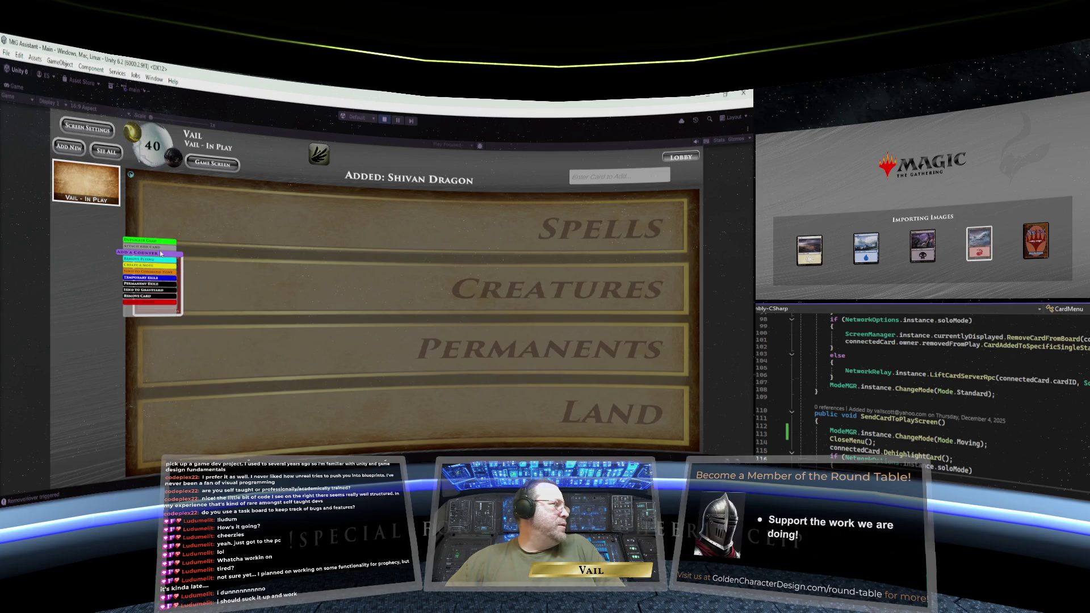
click(159, 290)
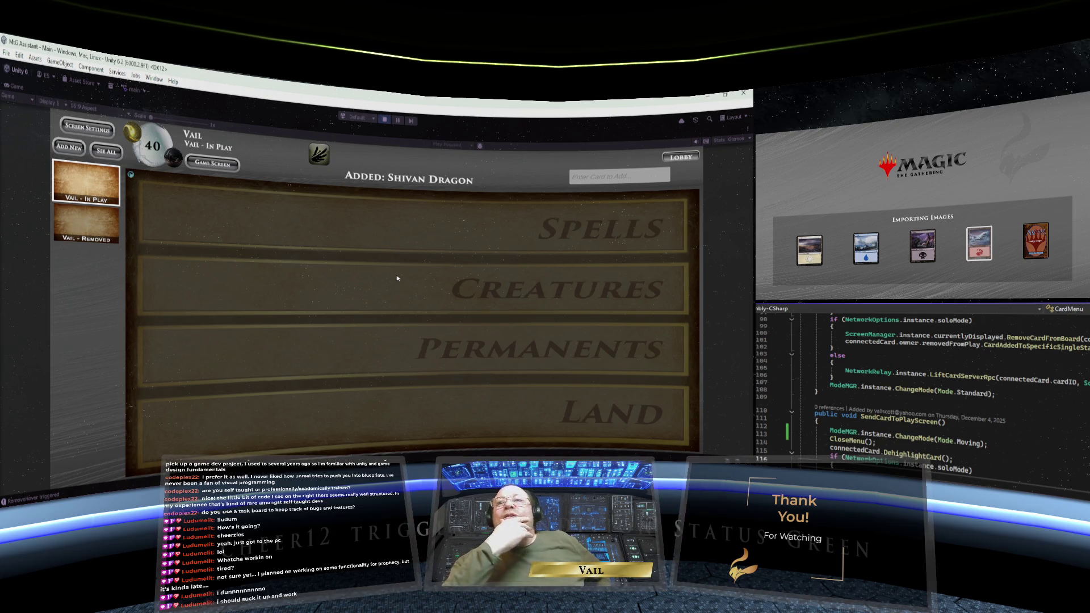
click(384, 120)
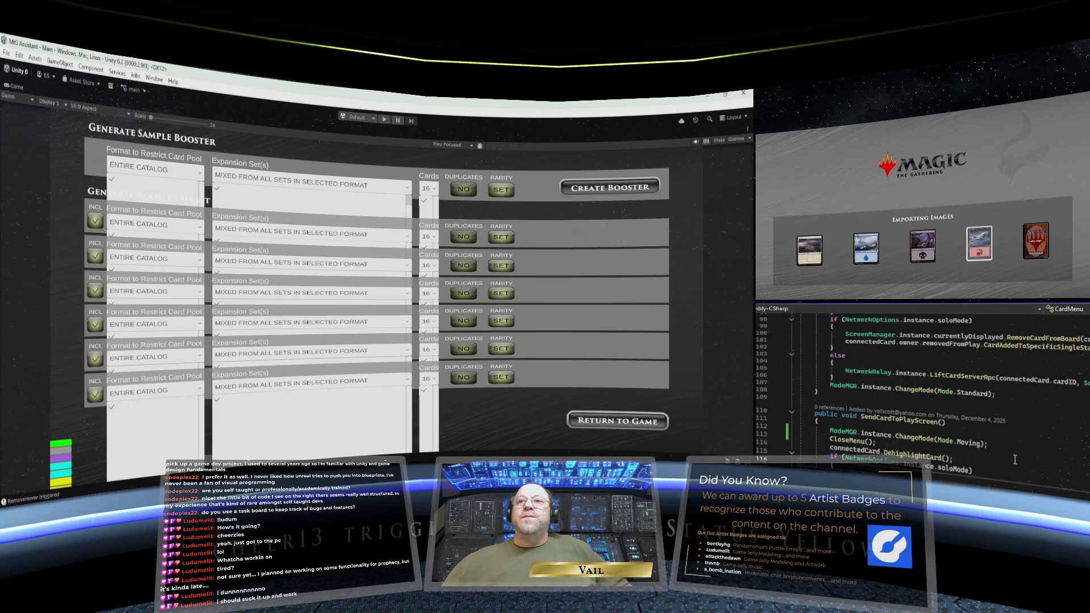
Un-maximize the Game view to bring back the Hierarchy, Project and Console panels.
mouse_move(909, 454)
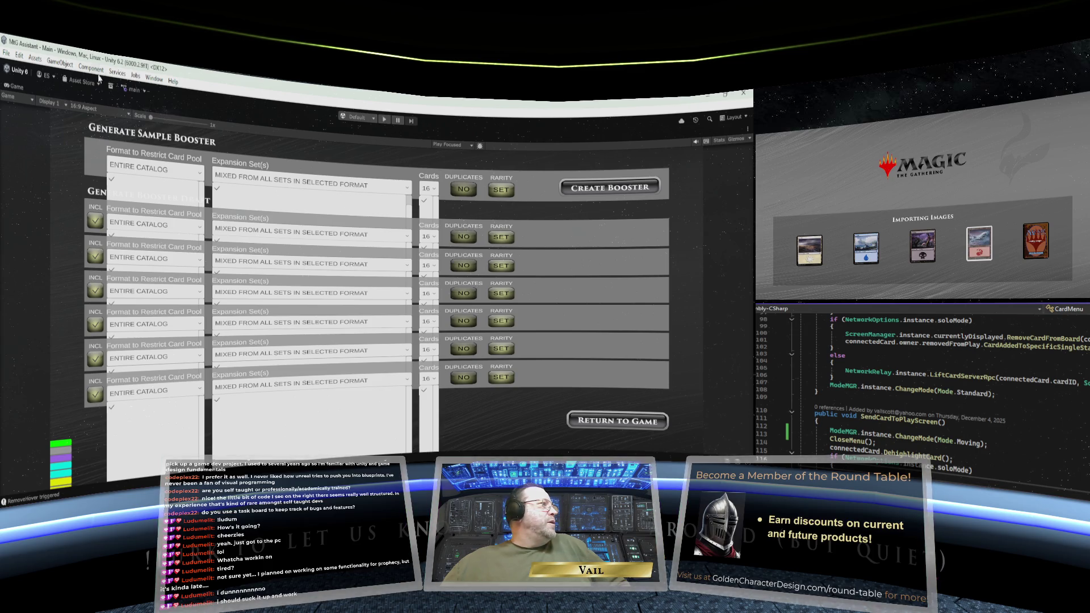
right_click(11, 89)
click(25, 125)
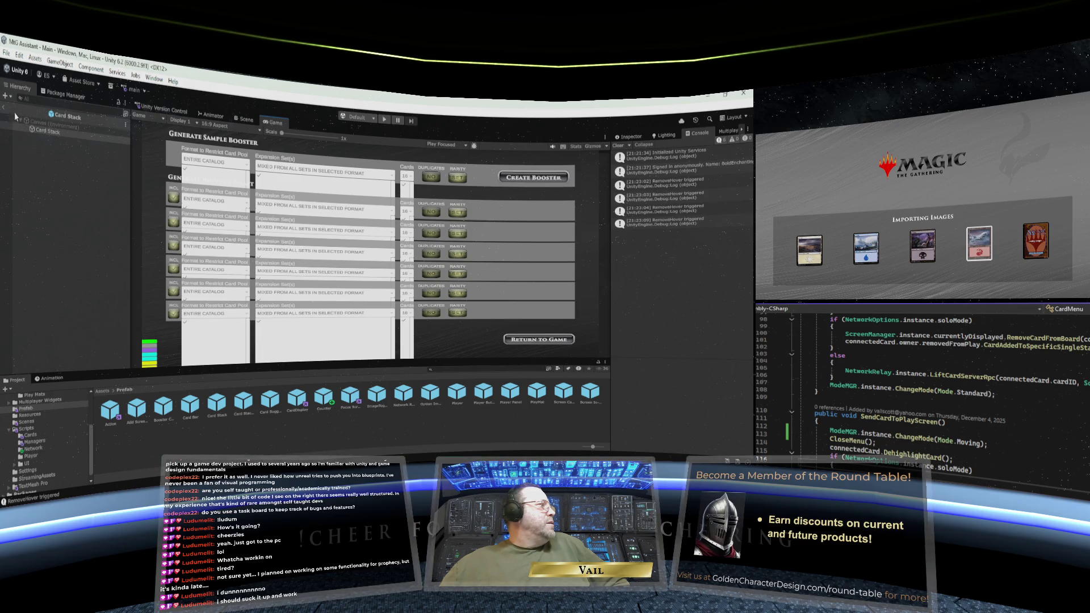
Show the Main scene, expand Card Action Menu > Canvas > Panel, and select Action - Duplicate Card.
click(23, 121)
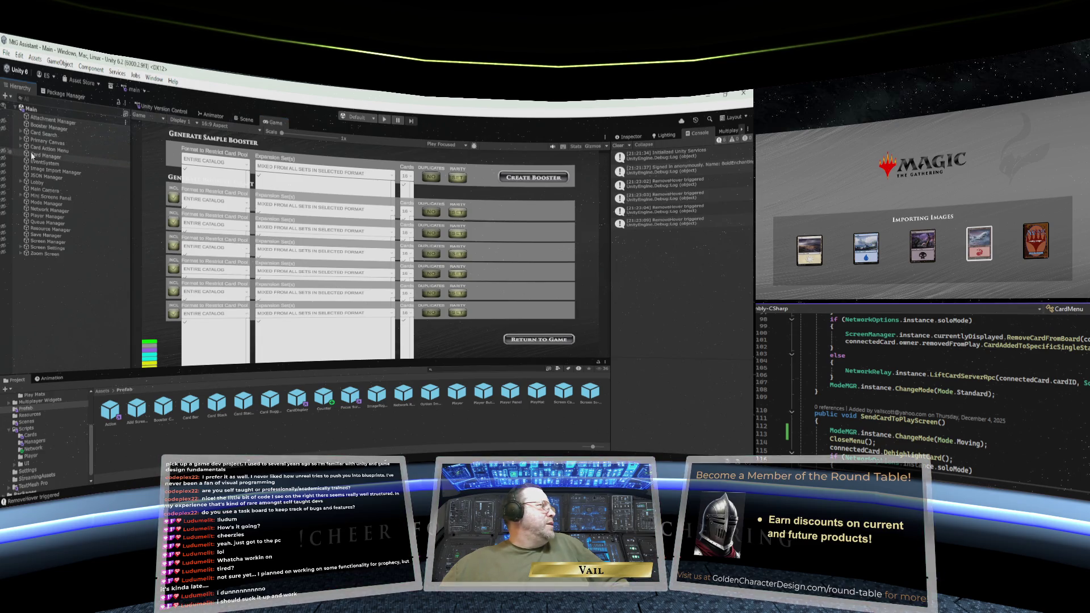
click(21, 149)
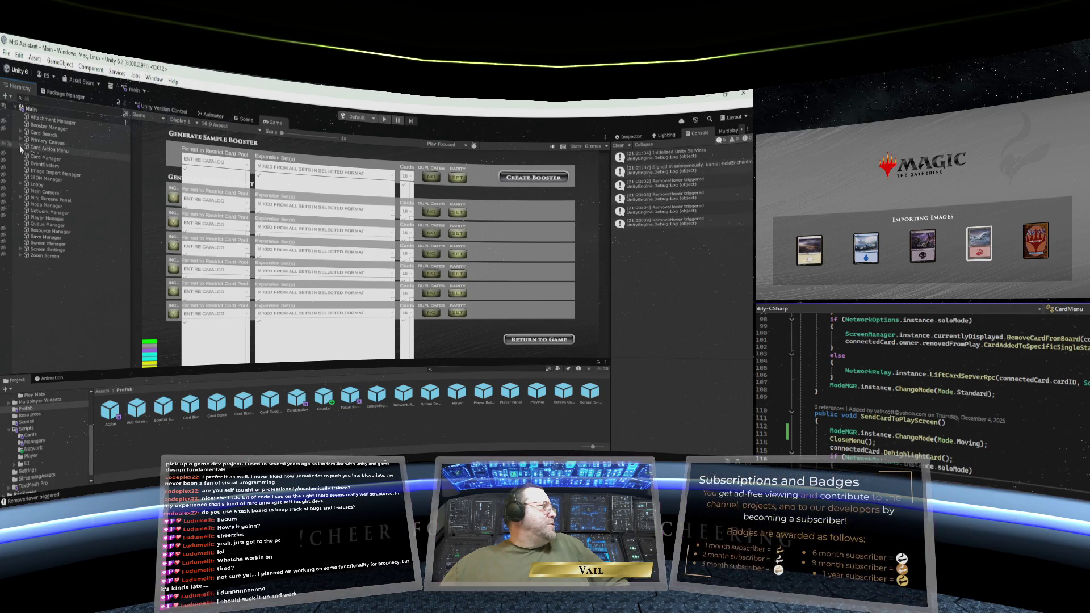
click(27, 155)
click(31, 161)
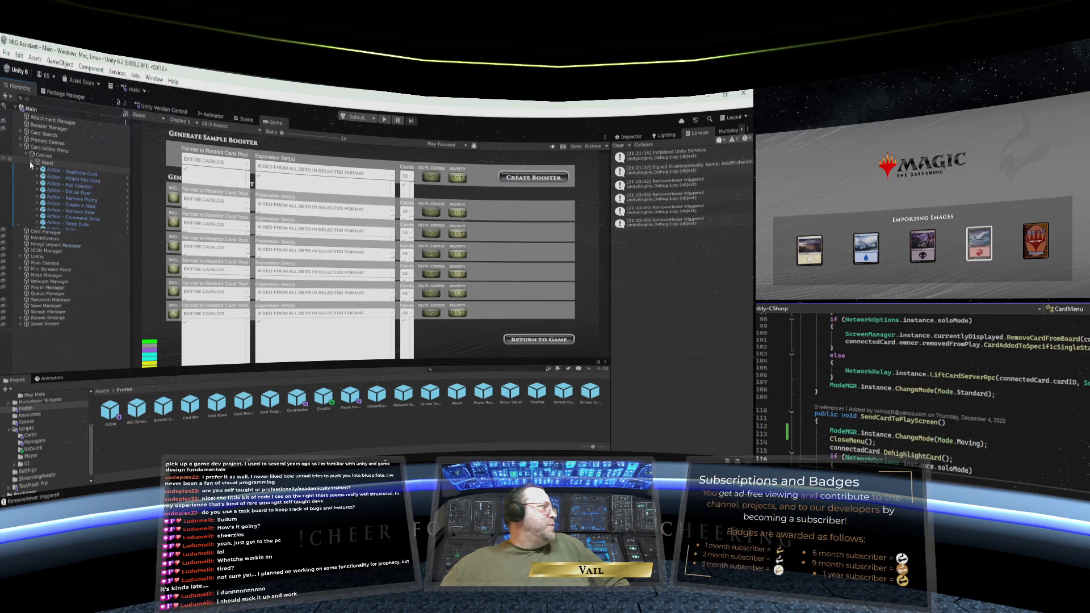
click(73, 174)
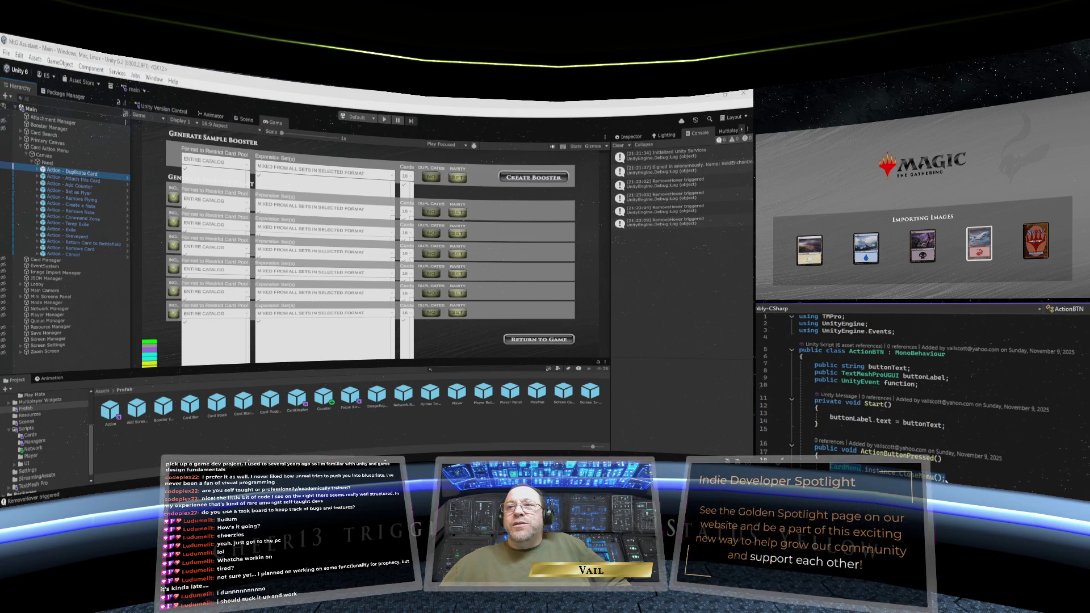
right_click(928, 464)
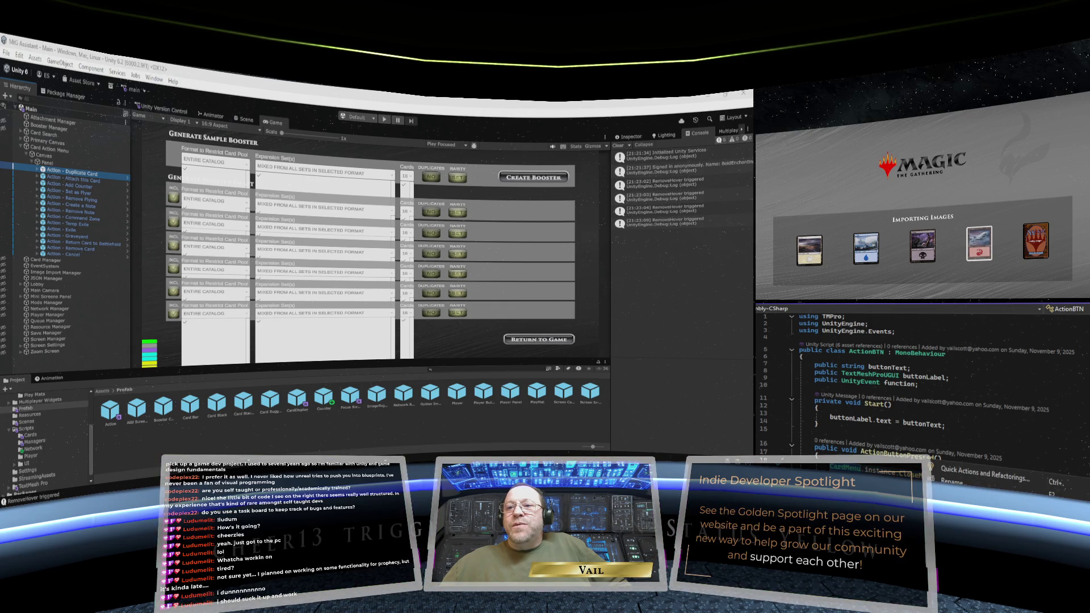
key(Escape)
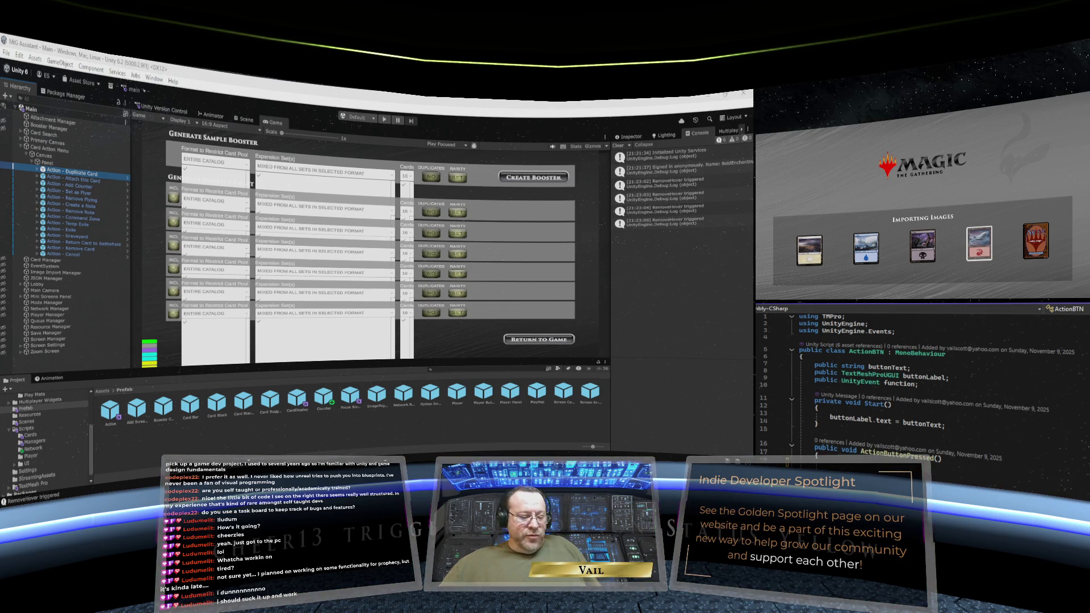
right_click(844, 455)
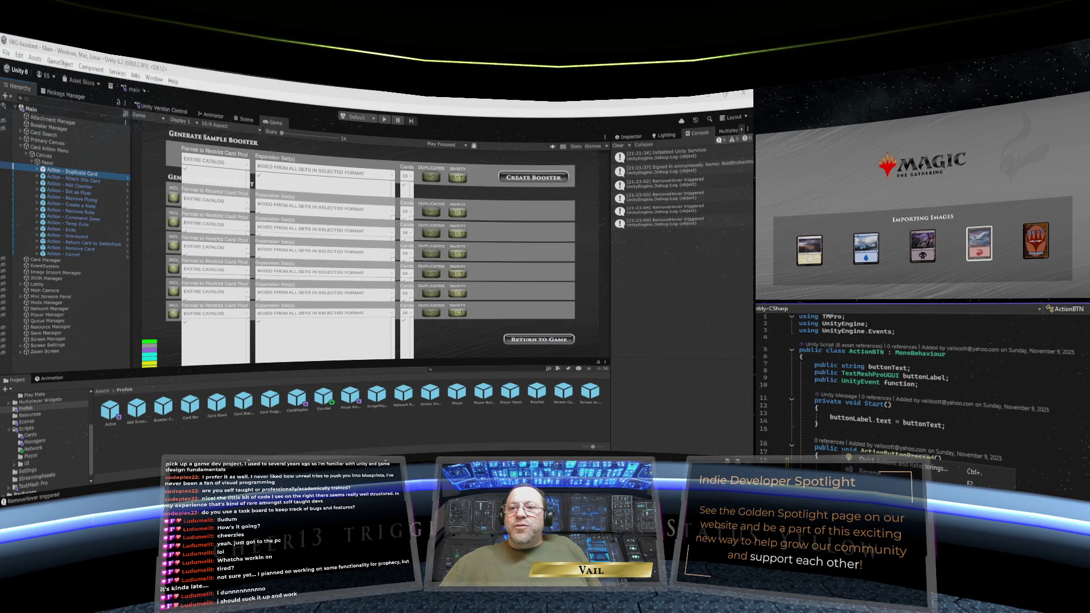
key(Escape)
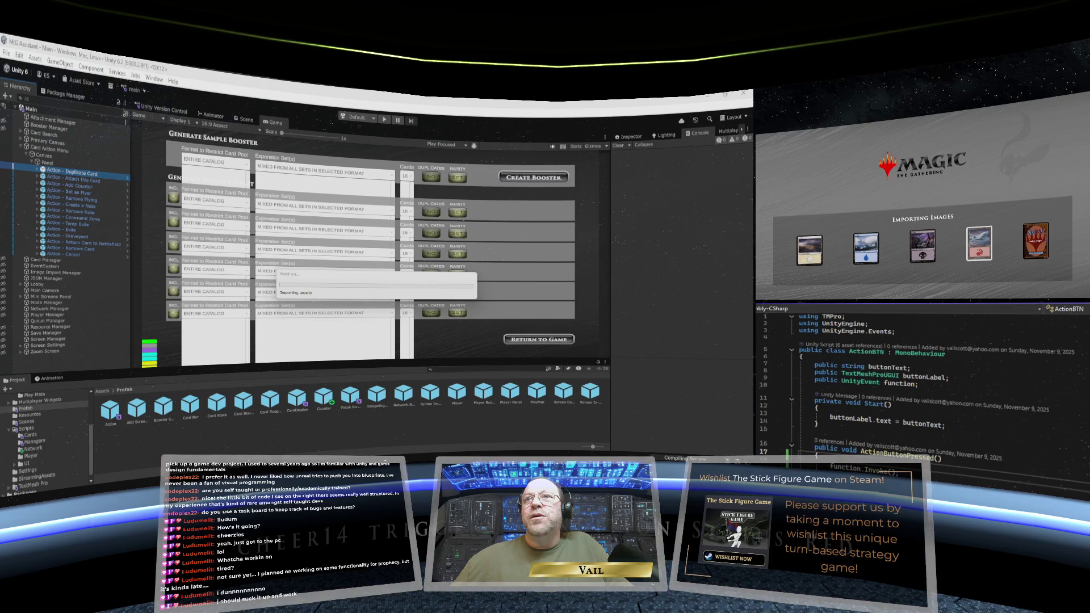
Delete the CloseMenu(); line from RemoveCard in CardMenu.cs.
scroll(967, 402, down, 5)
scroll(967, 402, up, 4)
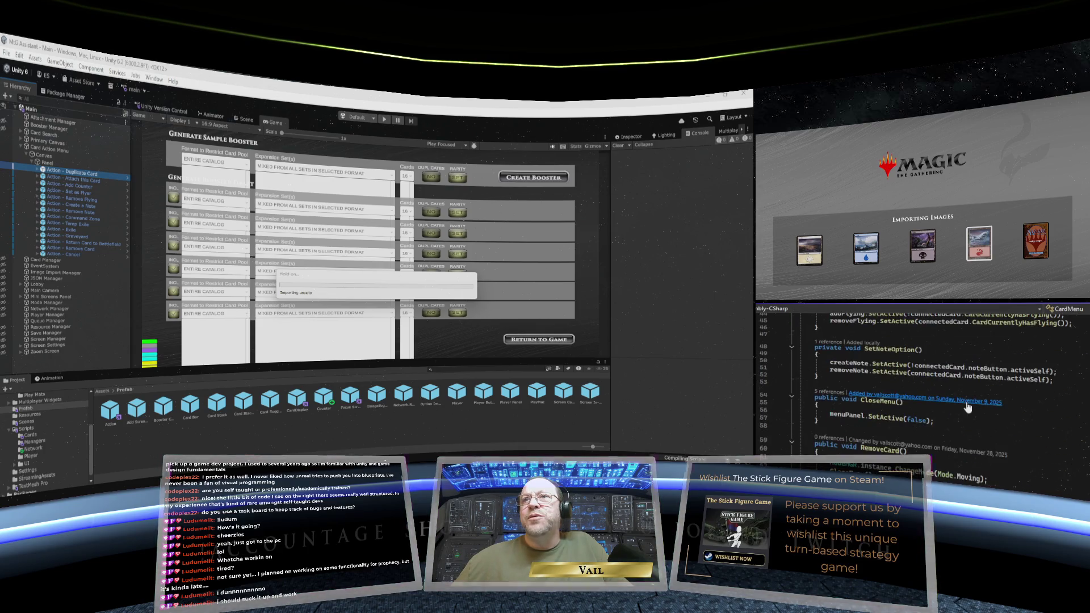
scroll(920, 380, up, 12)
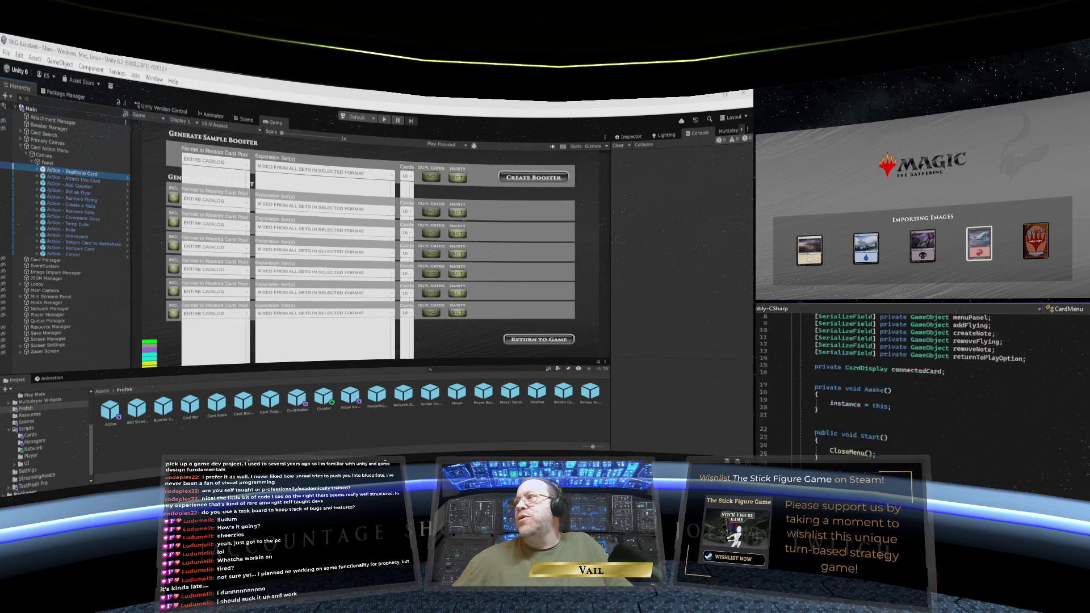
scroll(920, 380, down, 5)
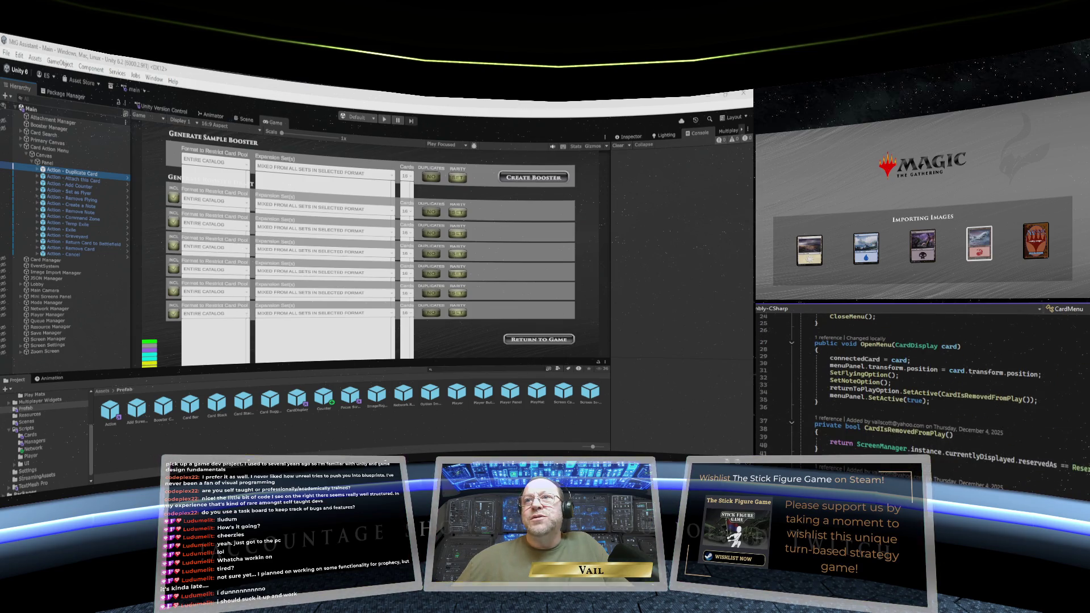
scroll(919, 398, down, 6)
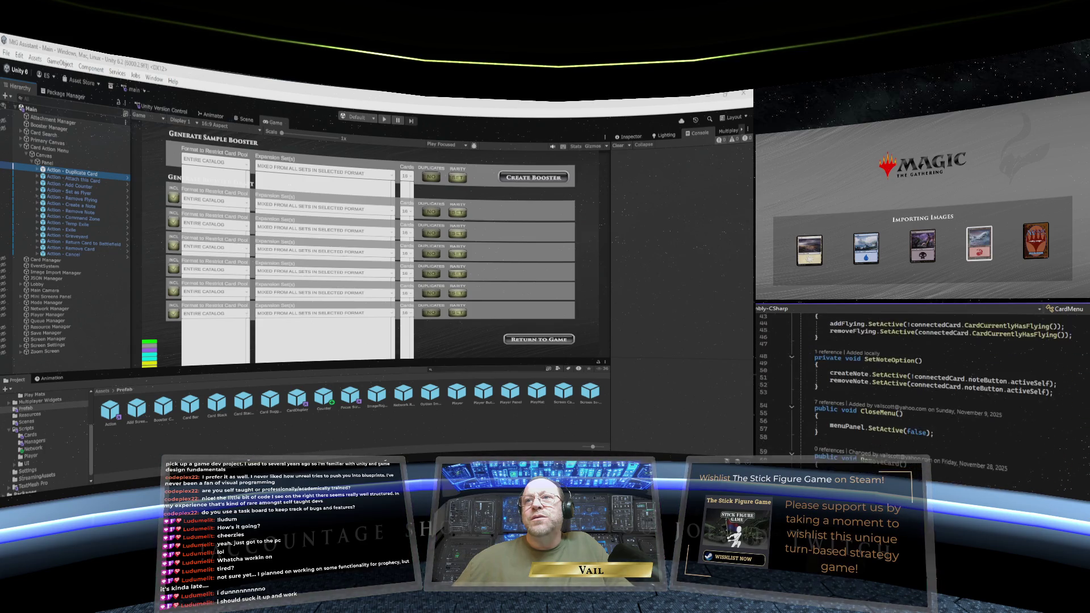
scroll(920, 397, down, 3)
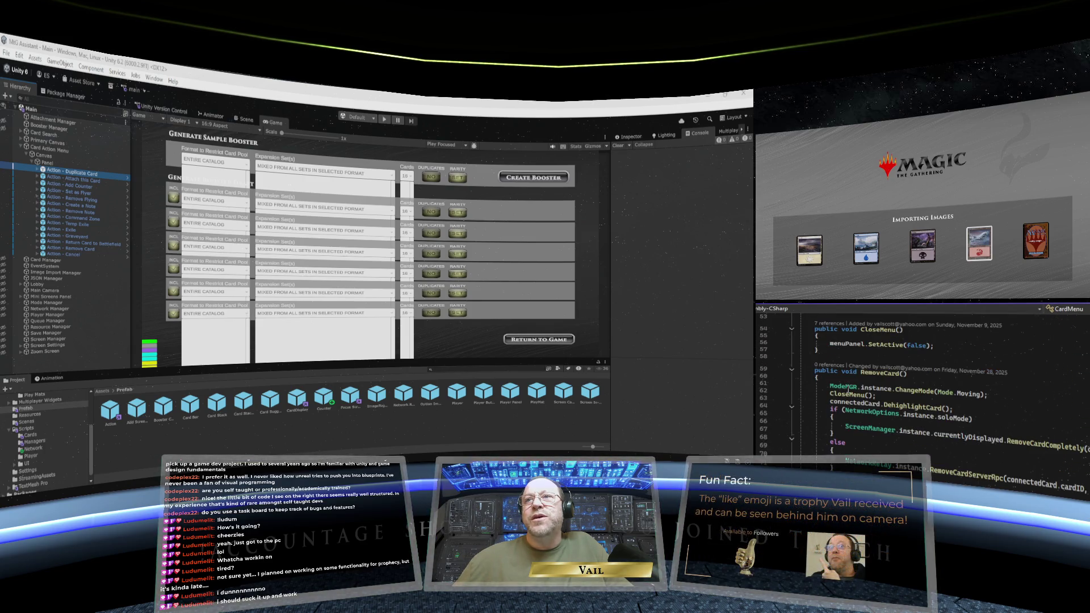
click(763, 391)
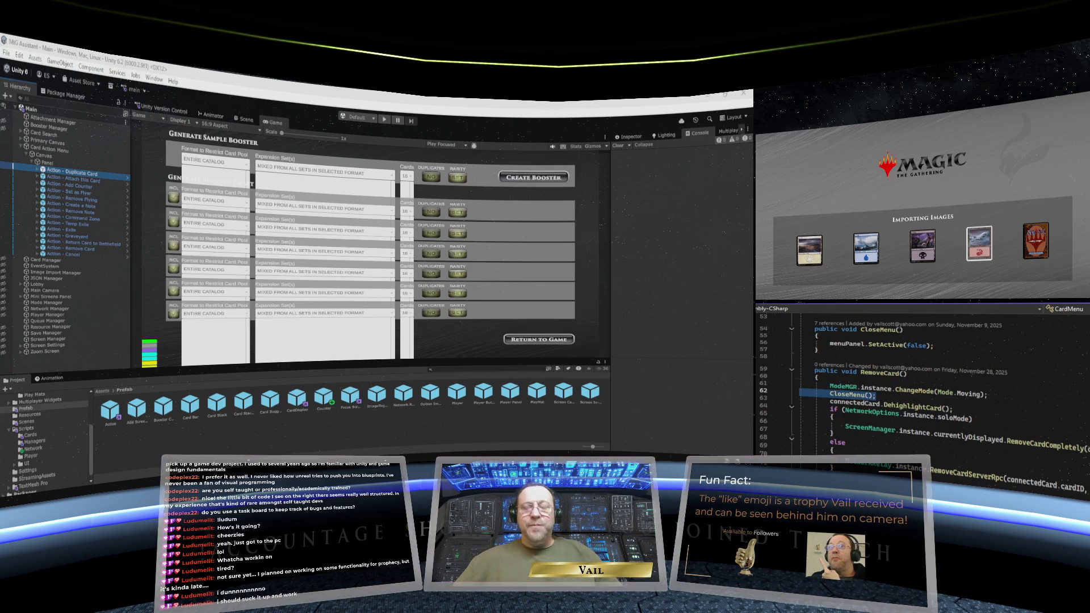
key(Delete)
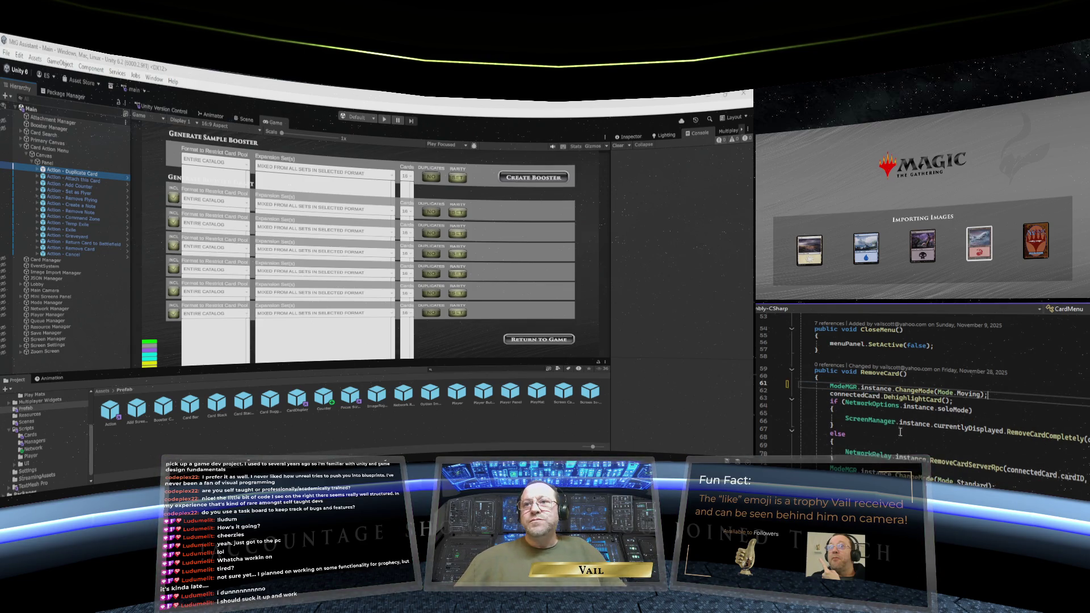
Review SendCardToPlayScreen and DuplicateCard, then return to Unity so the scripts recompile.
scroll(901, 432, down, 3)
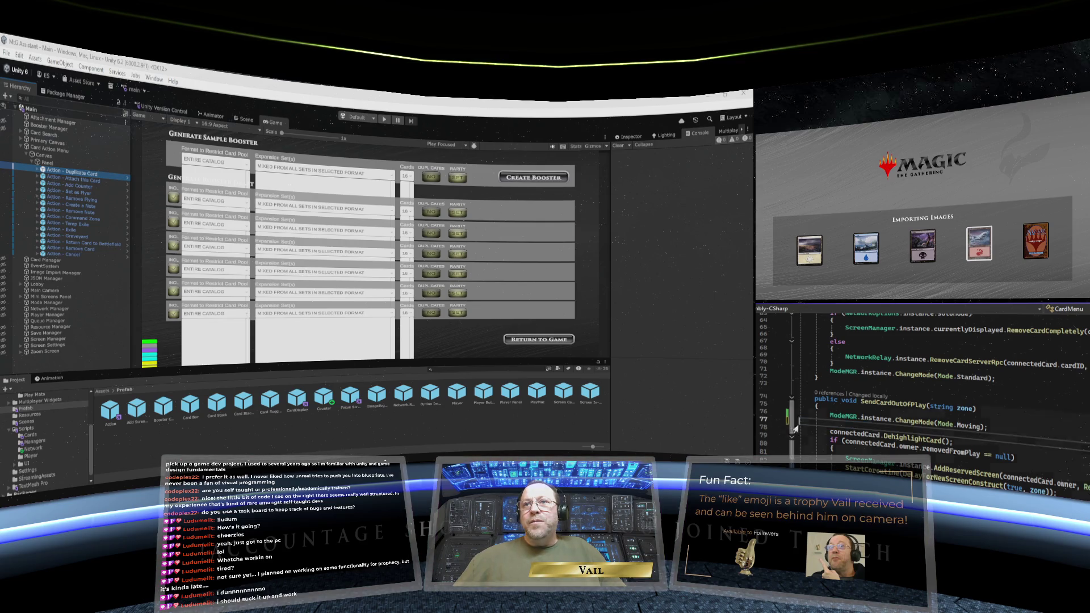
scroll(899, 448, down, 8)
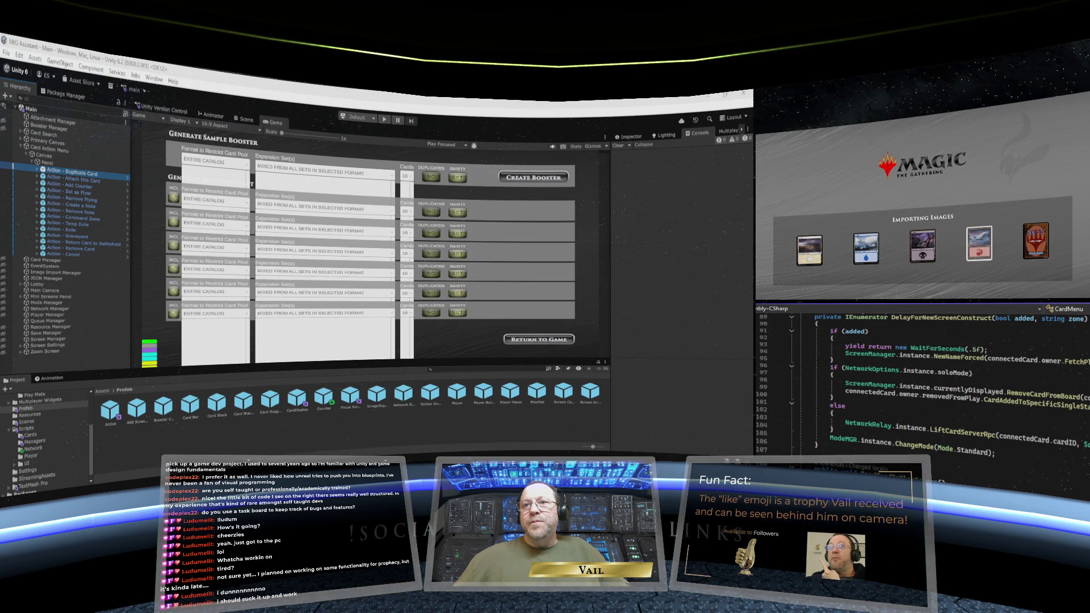
scroll(920, 386, down, 6)
click(965, 347)
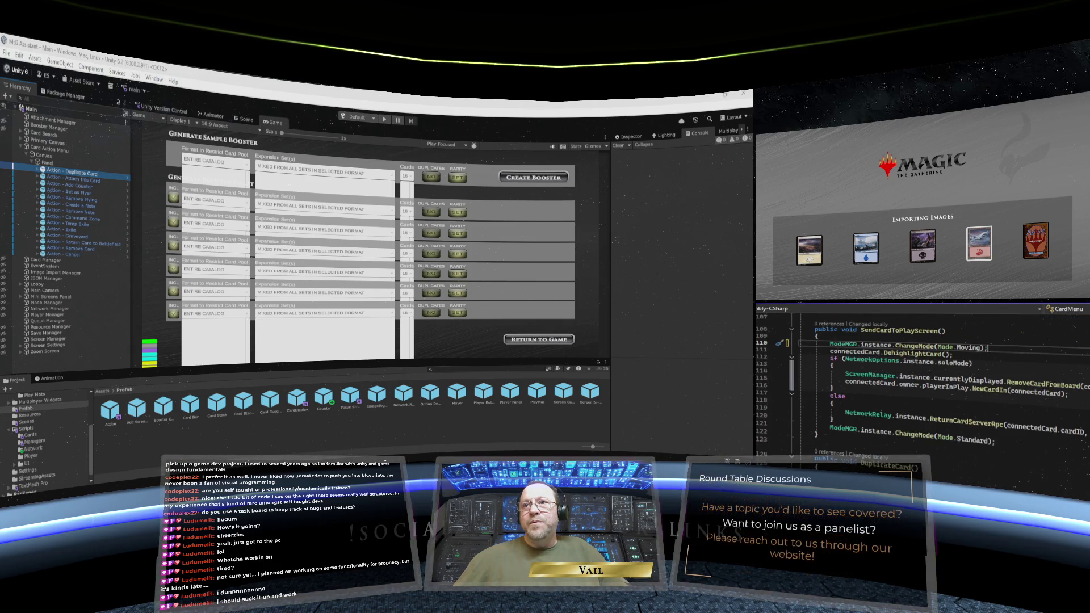
scroll(920, 398, down, 2)
click(817, 418)
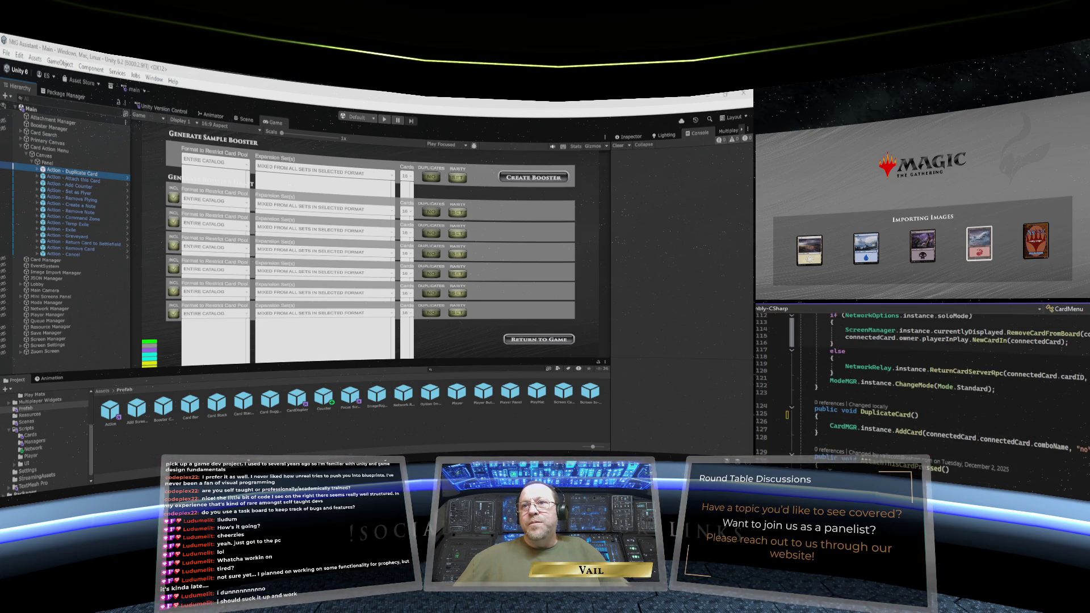
scroll(920, 386, down, 11)
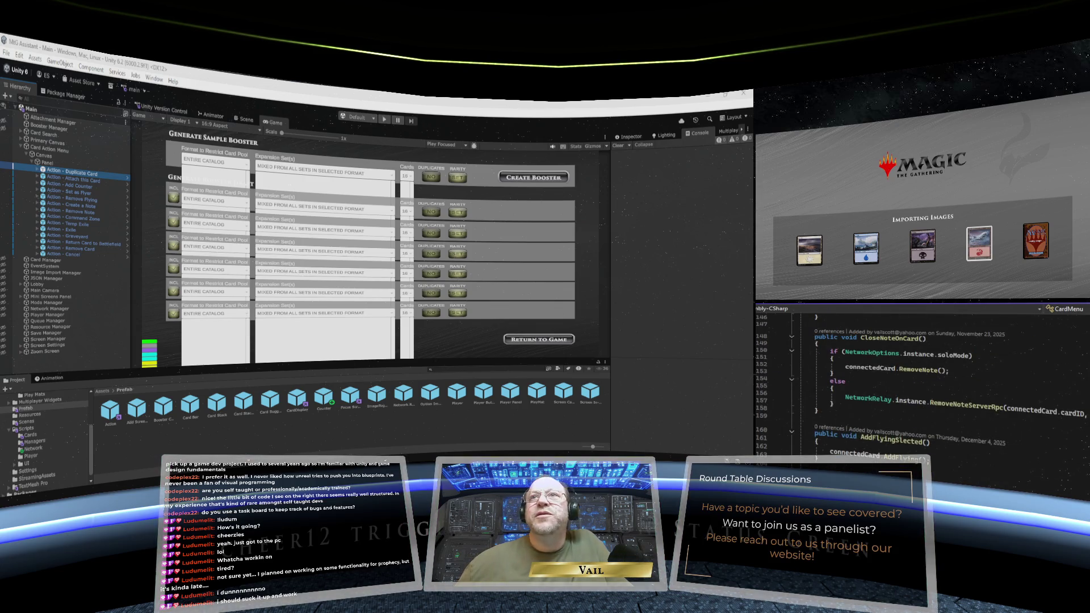
scroll(1018, 373, up, 8)
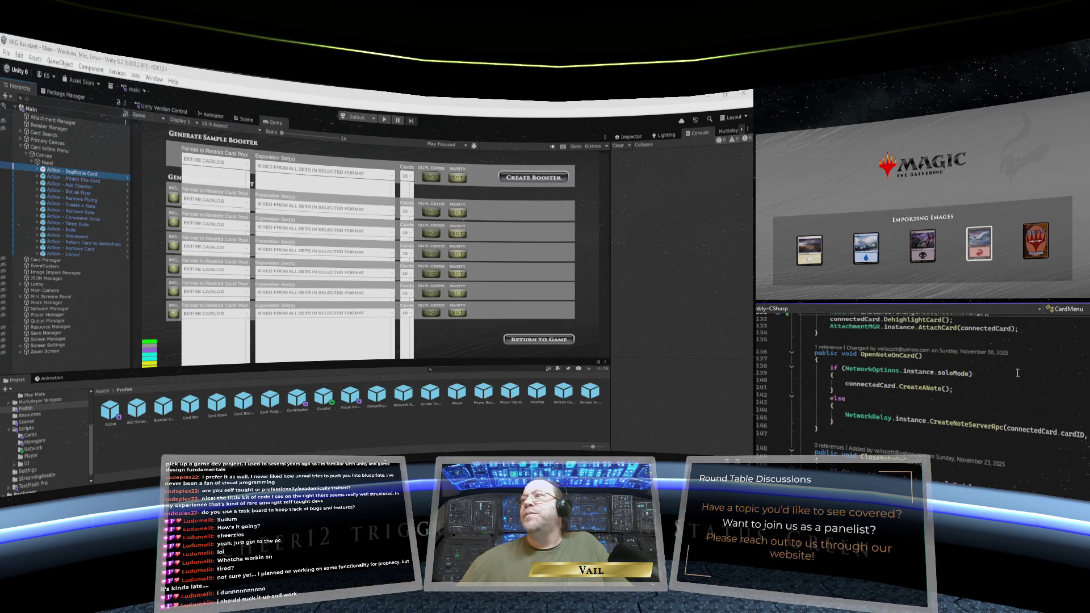
click(499, 203)
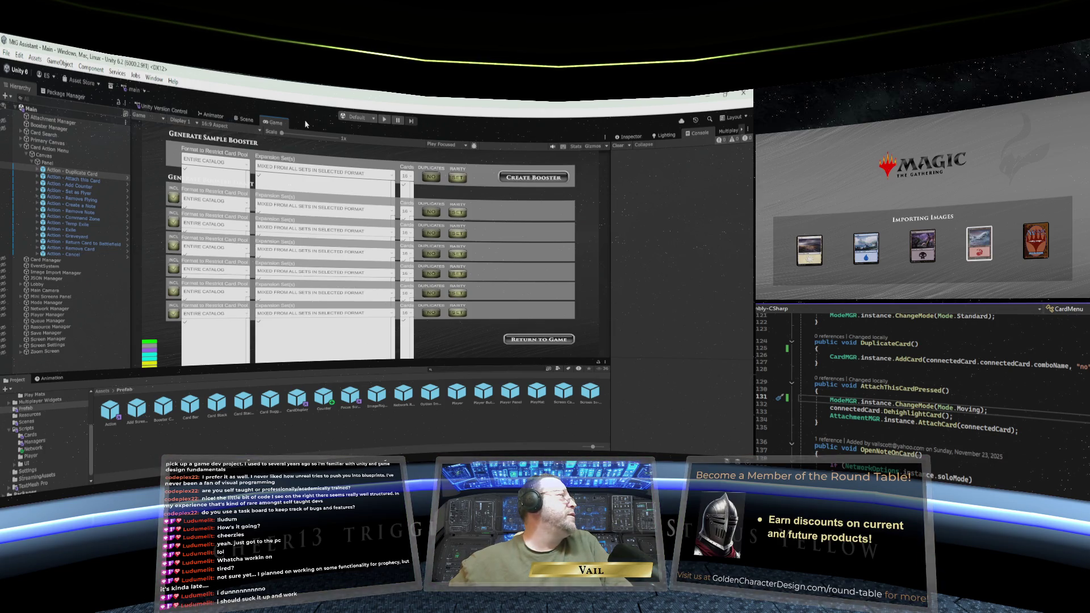
Maximize the Game view, enter Play mode, and load the catalog until Catalog Ready appears.
right_click(275, 126)
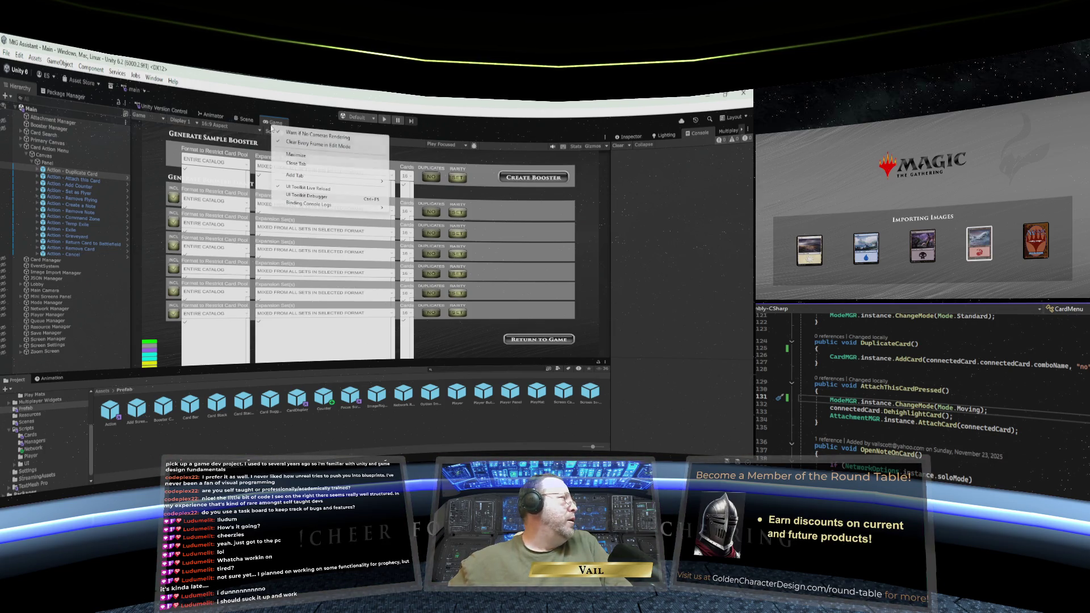
click(282, 155)
click(385, 120)
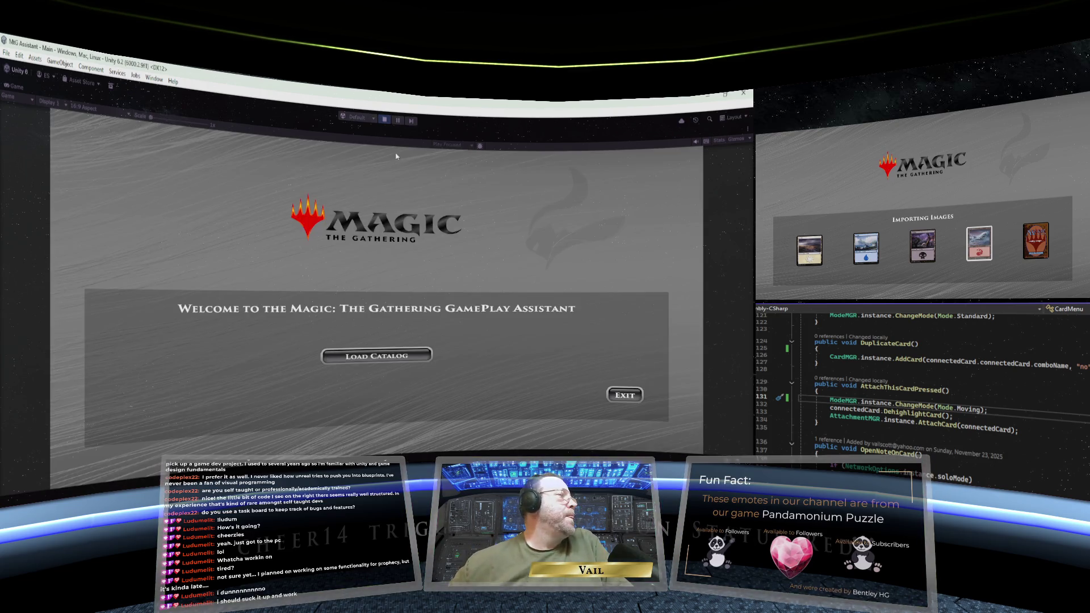
click(390, 353)
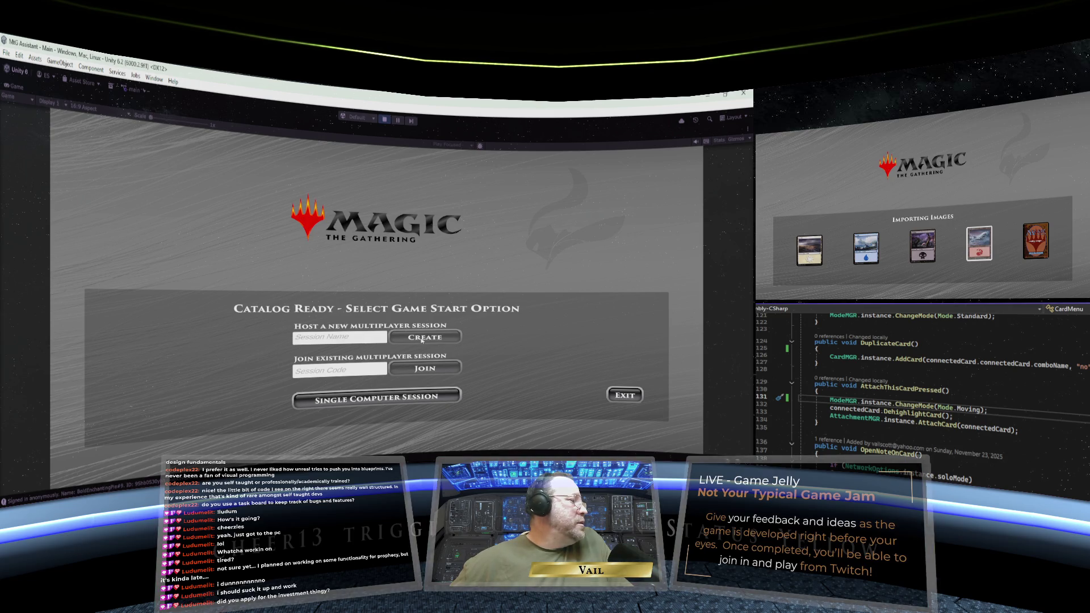
Start a Single Computer Session, create a new named player profile, and join as that player.
click(373, 399)
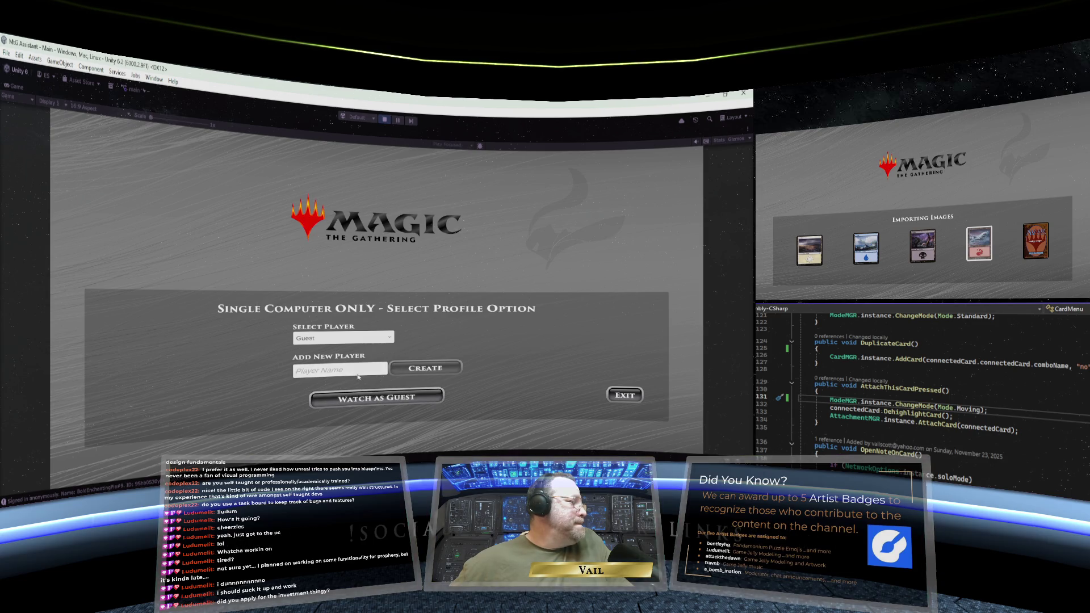
click(357, 373)
text(Vail)
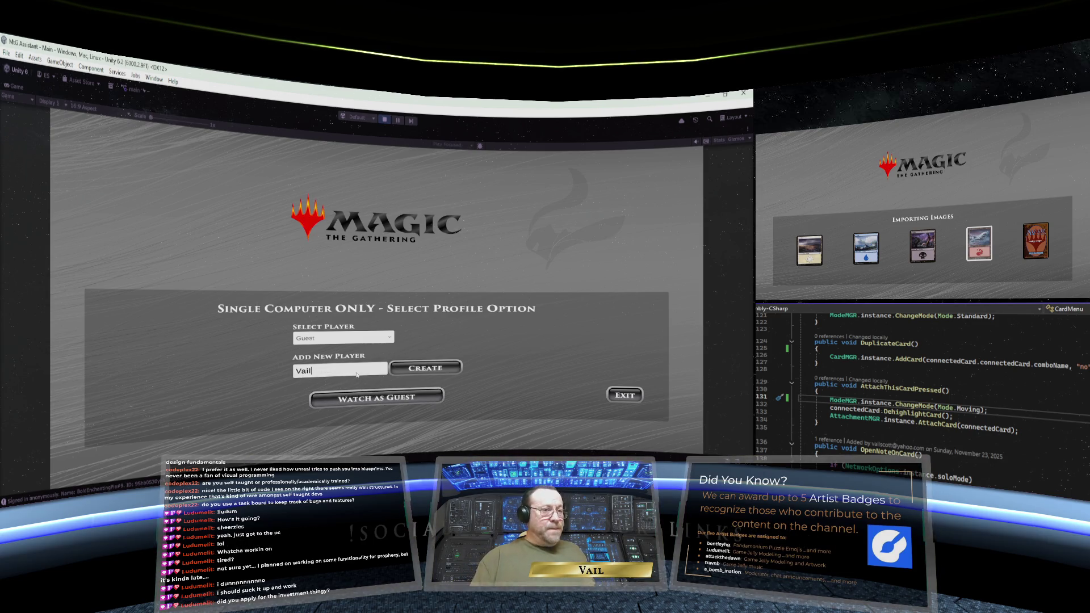
click(423, 367)
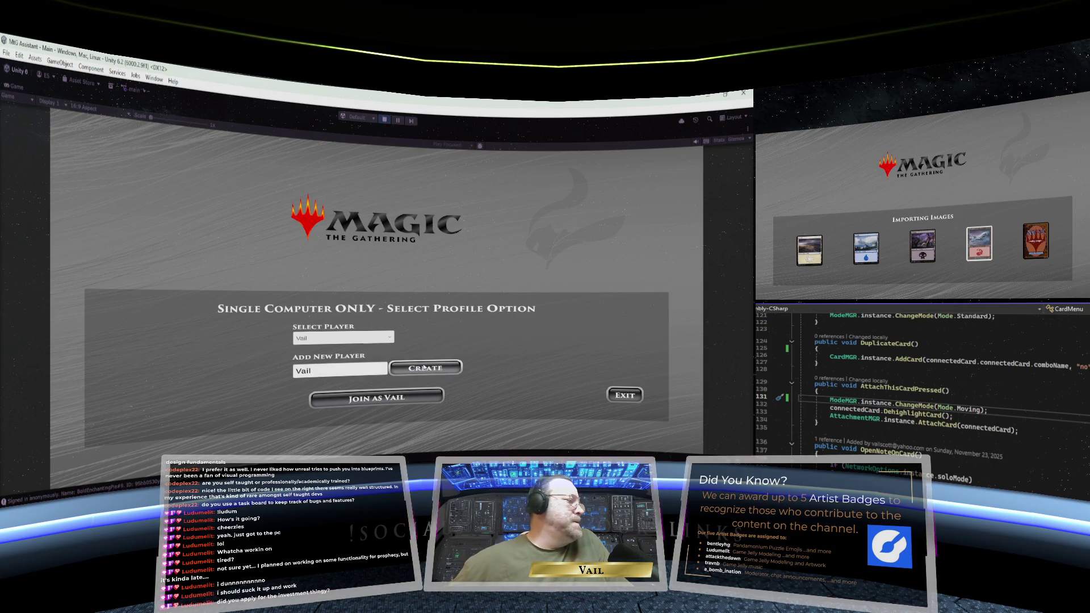
click(386, 399)
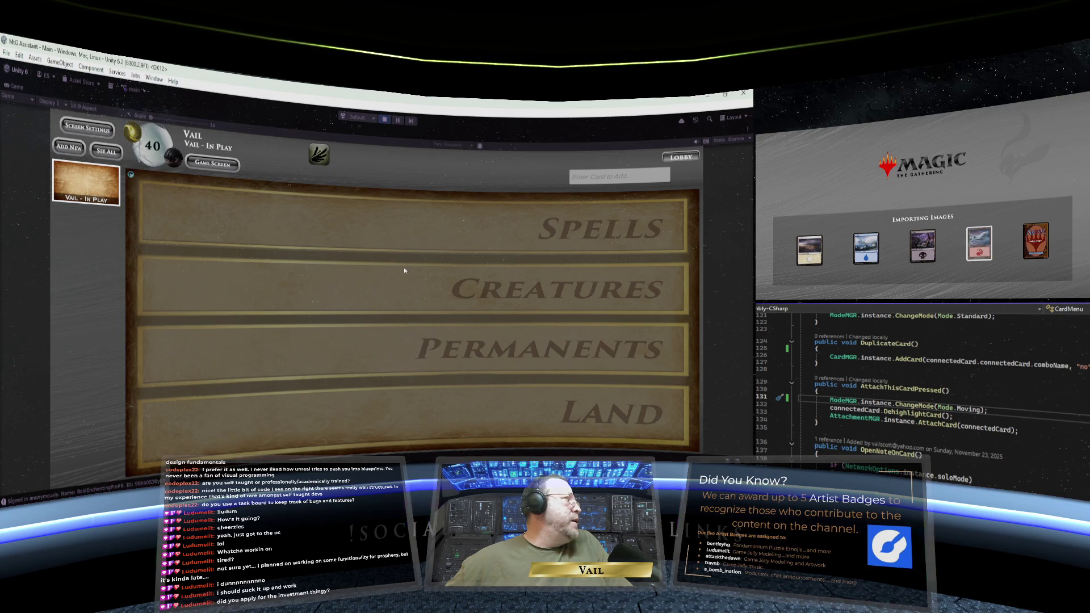
Add Shivan Dragon to the board by searching 'shivan', then remove it from play.
click(611, 177)
text(shivan)
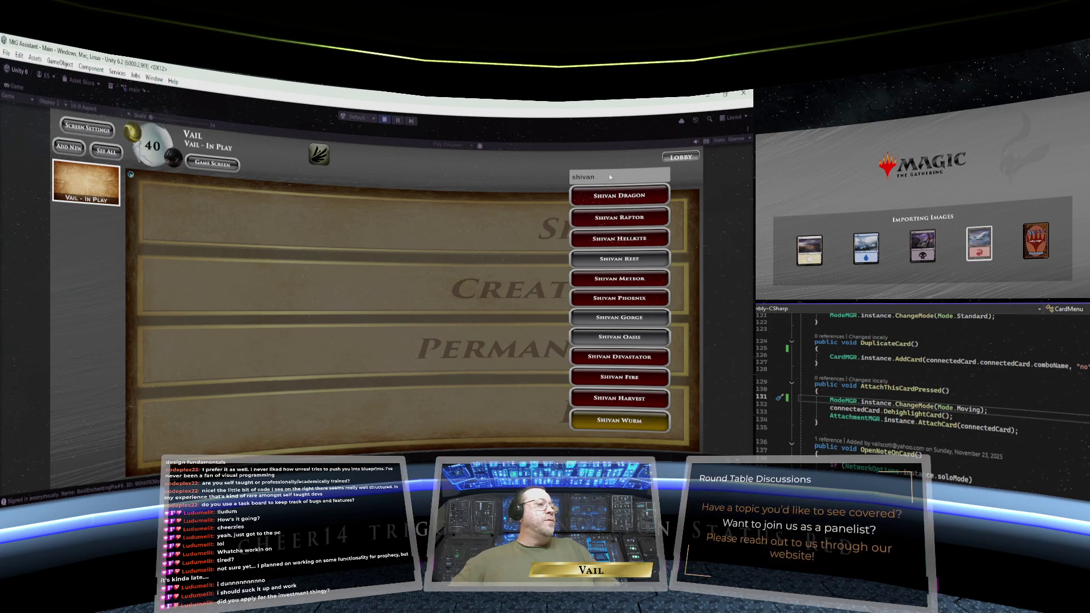
click(615, 196)
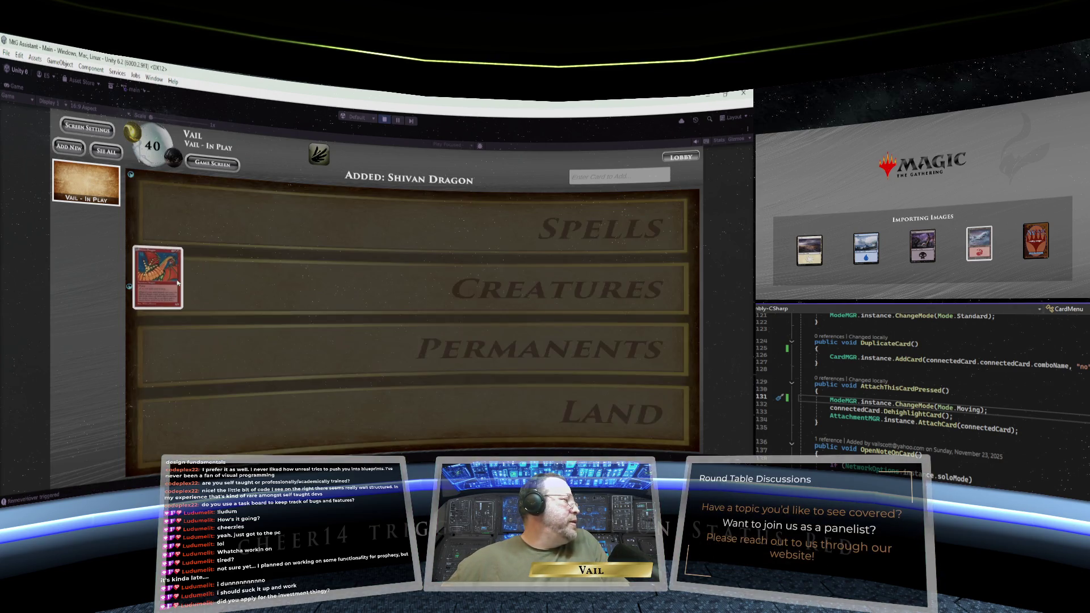
click(157, 282)
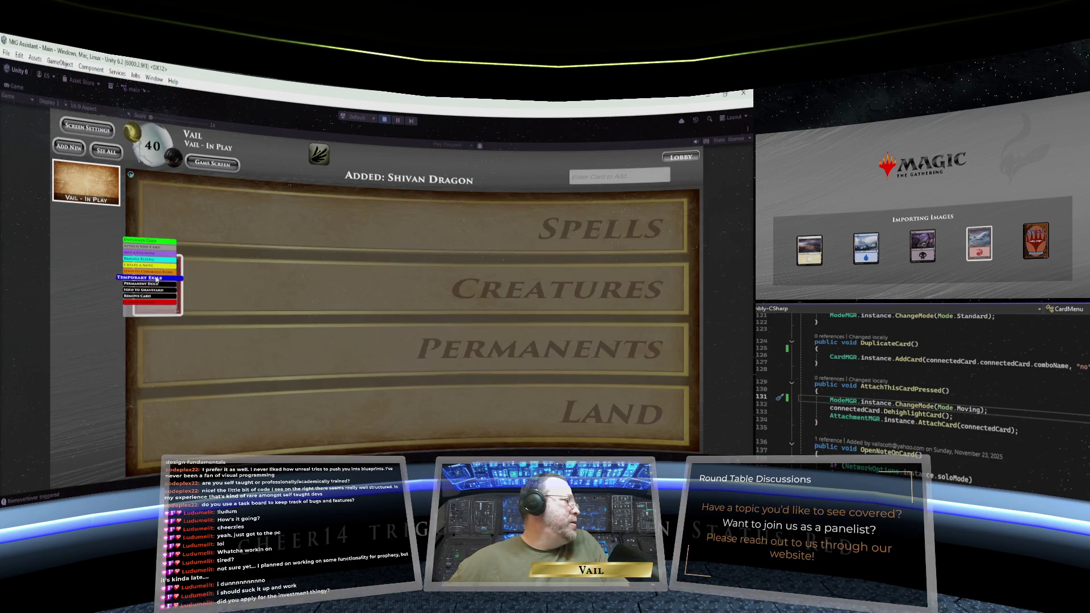
click(156, 289)
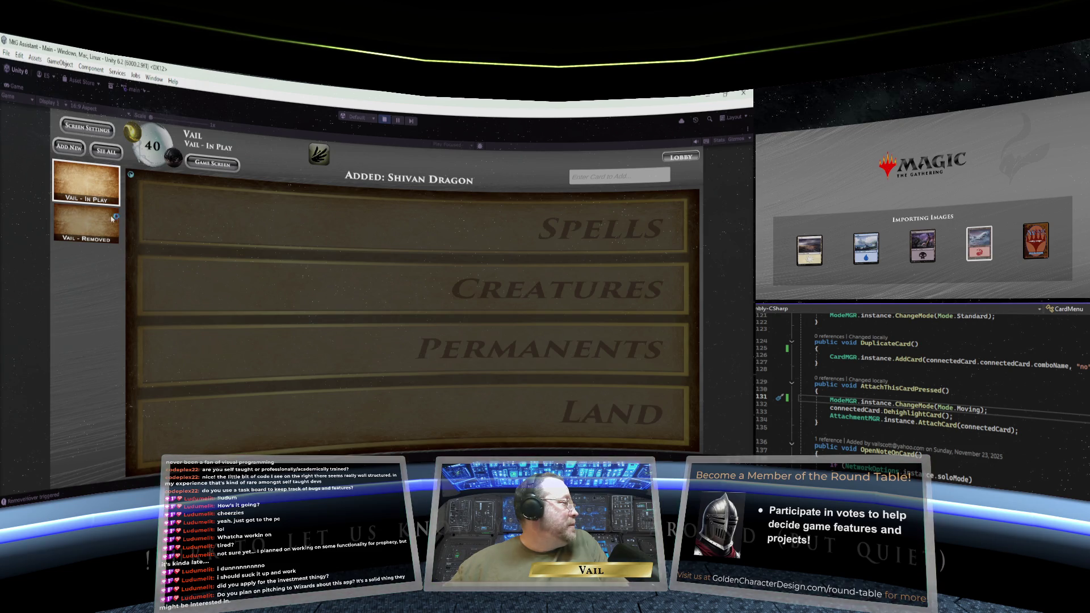
Switch the board view to the player's Removed zones showing the card.
click(80, 219)
click(87, 181)
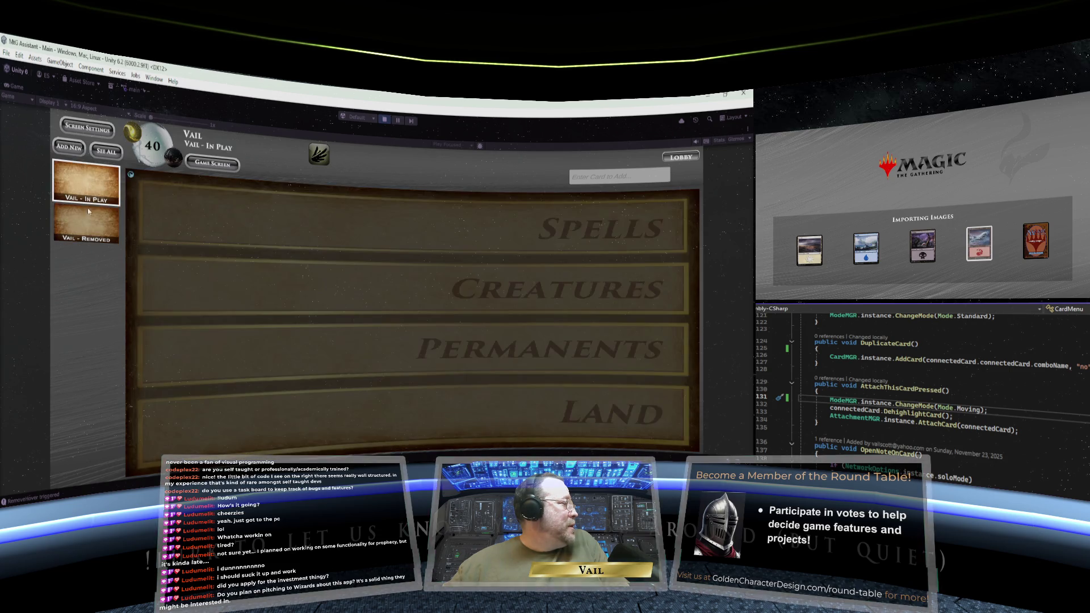
click(89, 219)
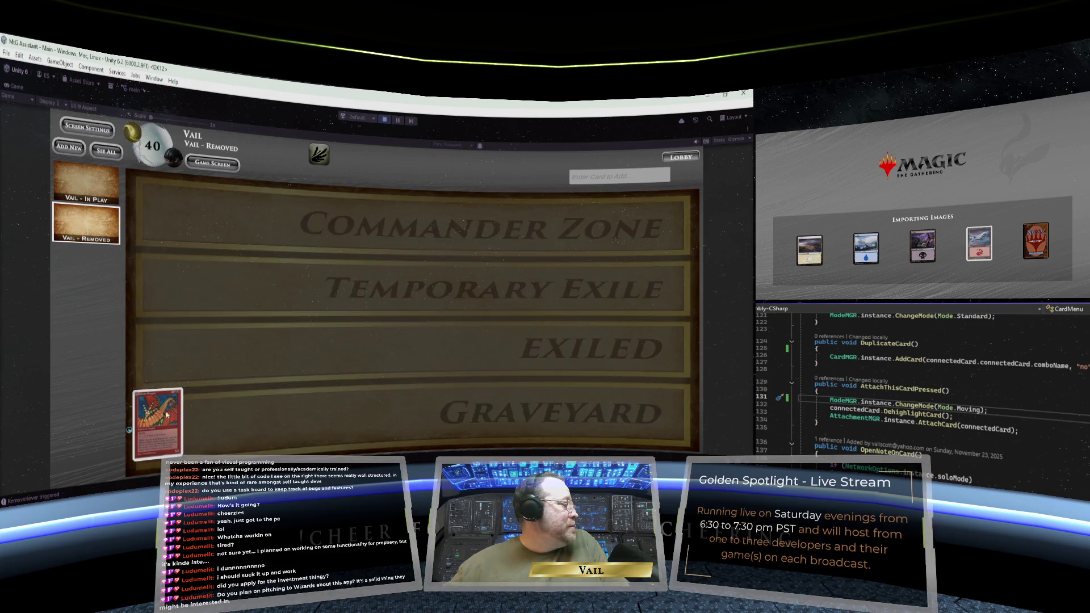
Return Shivan Dragon from the Graveyard to play, then Permanent Exile it from Creatures.
right_click(167, 409)
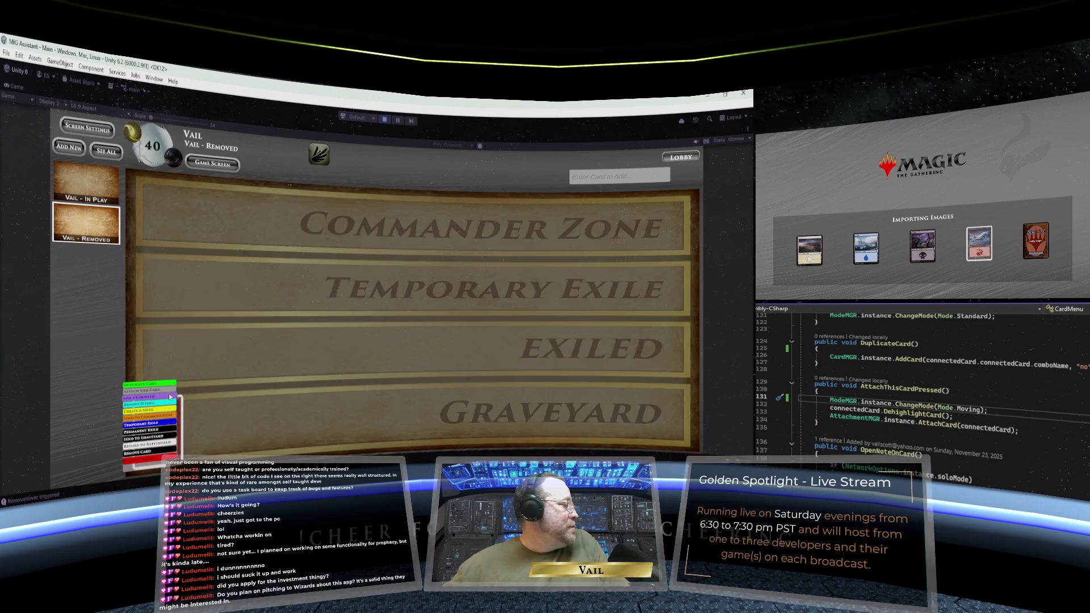
click(161, 442)
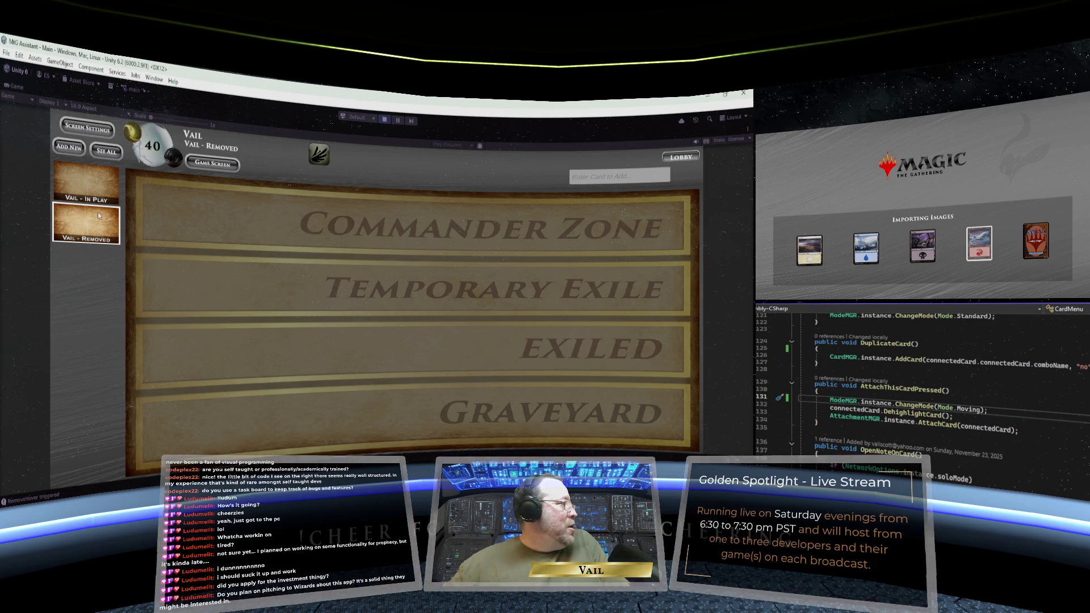
click(88, 182)
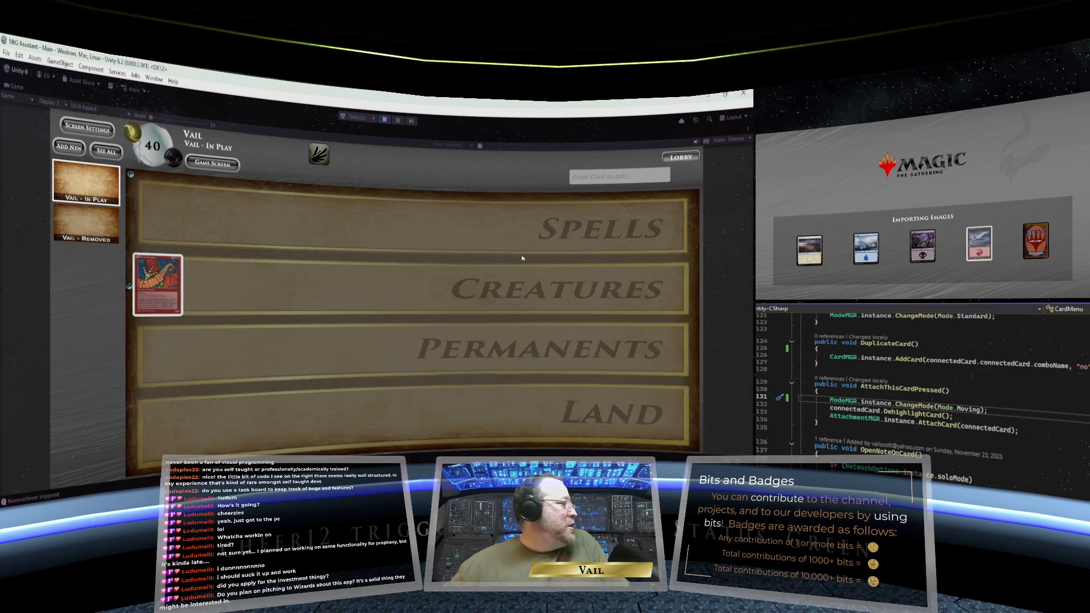
click(94, 208)
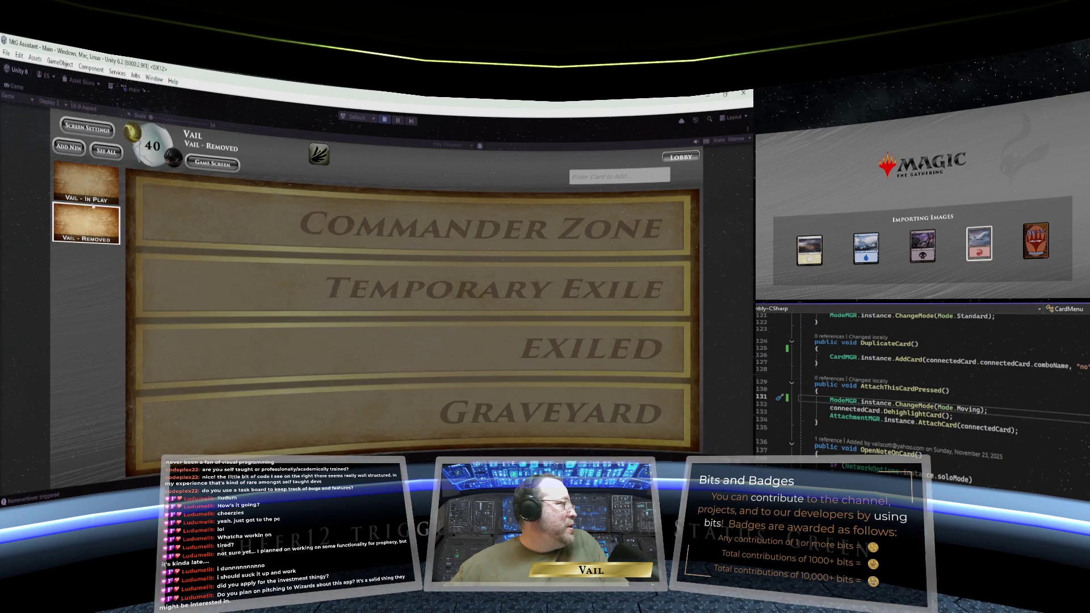
click(88, 184)
click(161, 284)
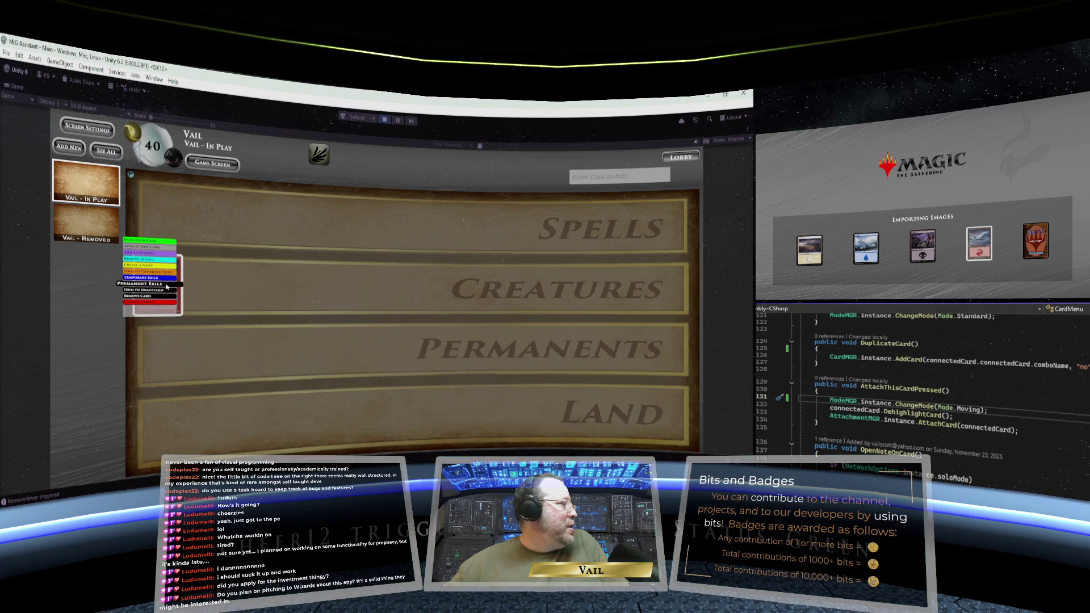
click(167, 287)
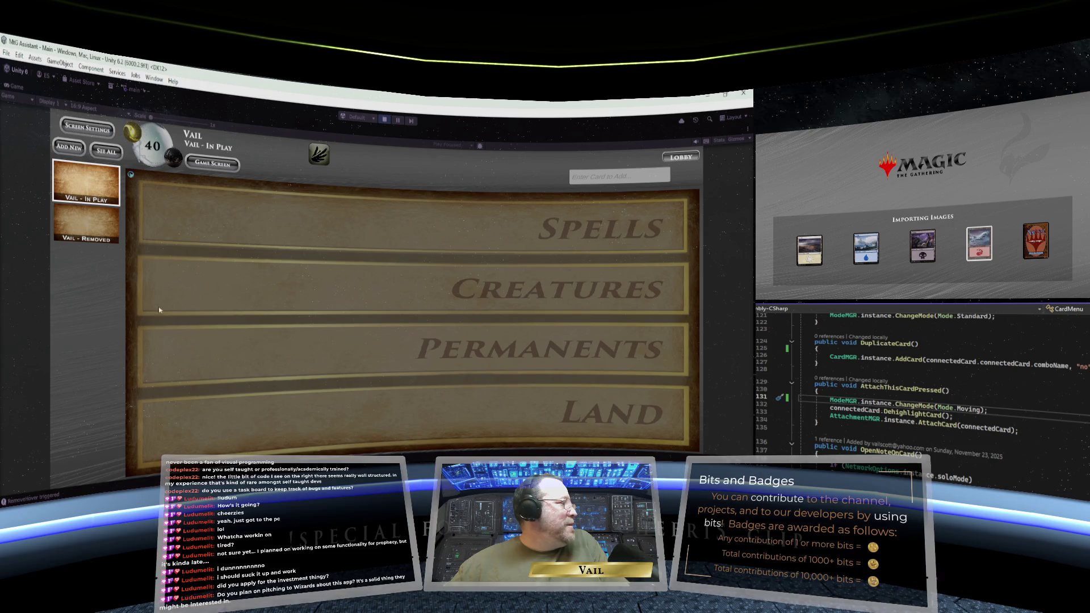
Send the exiled Shivan Dragon from the Removed board's Exiled row to the Graveyard.
click(73, 216)
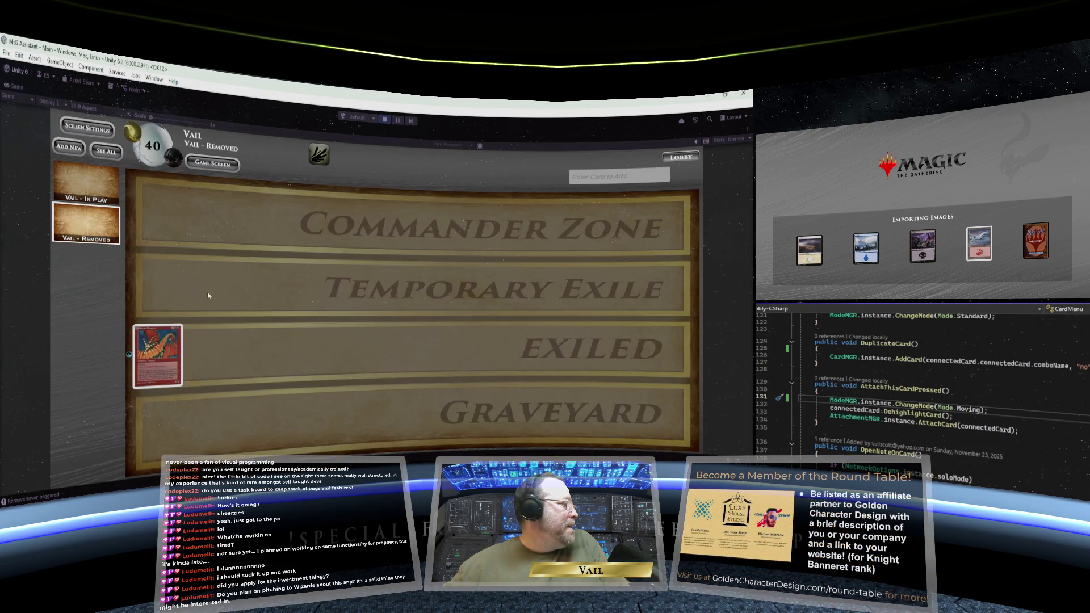
click(165, 347)
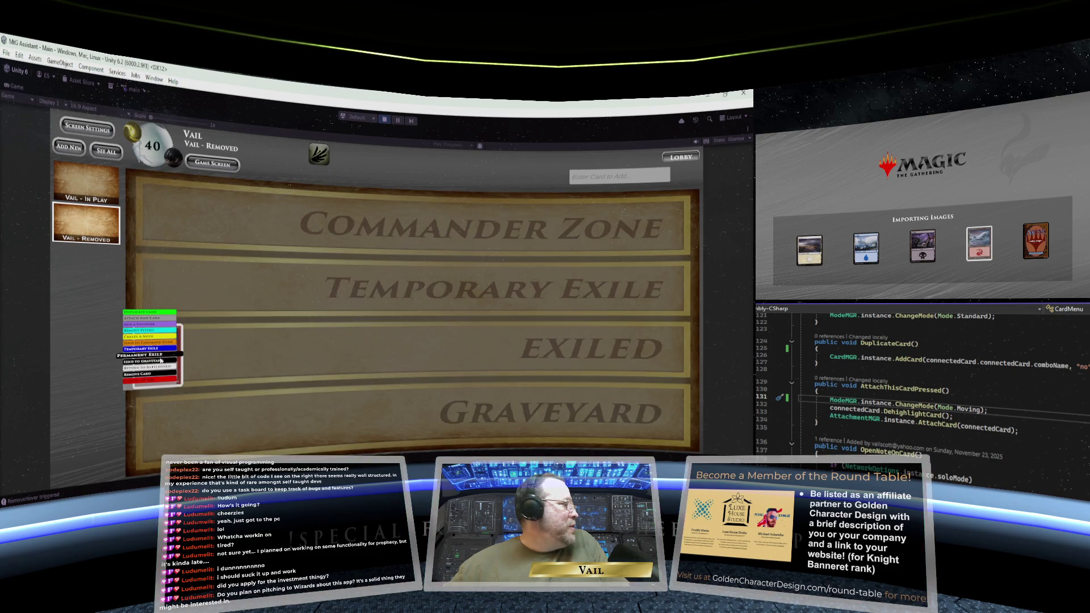
click(162, 349)
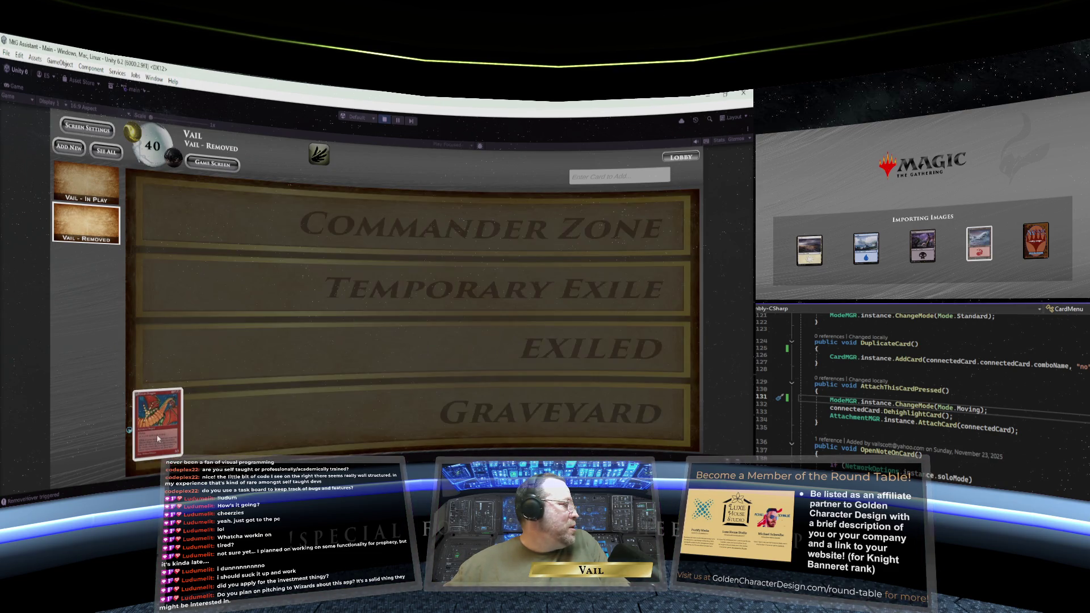
click(153, 433)
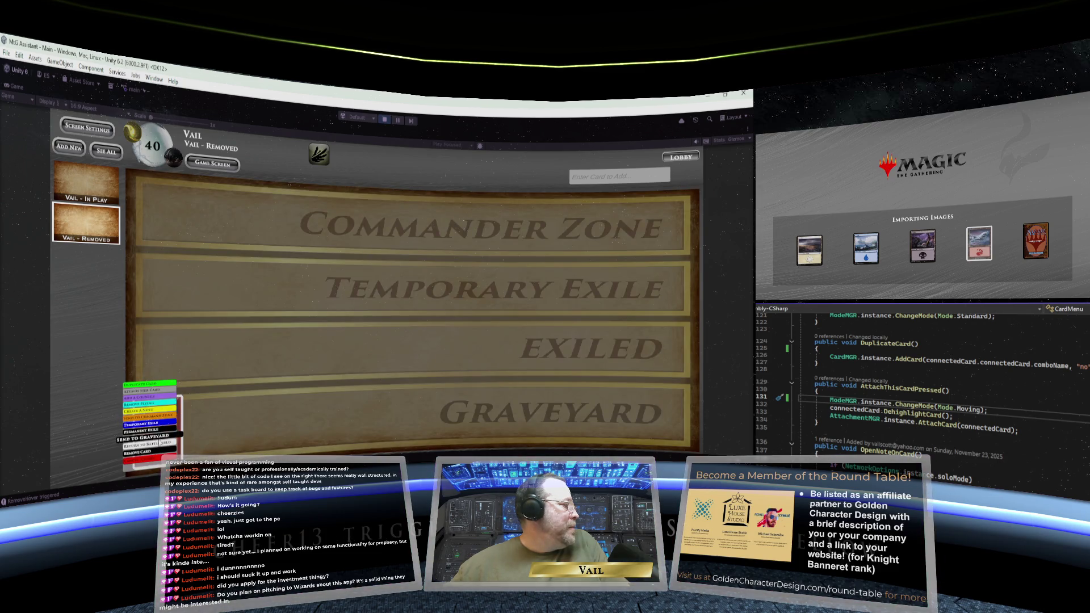
Permanently exile Shivan Dragon from the Graveyard, then exile it again from Creatures.
click(160, 431)
click(88, 186)
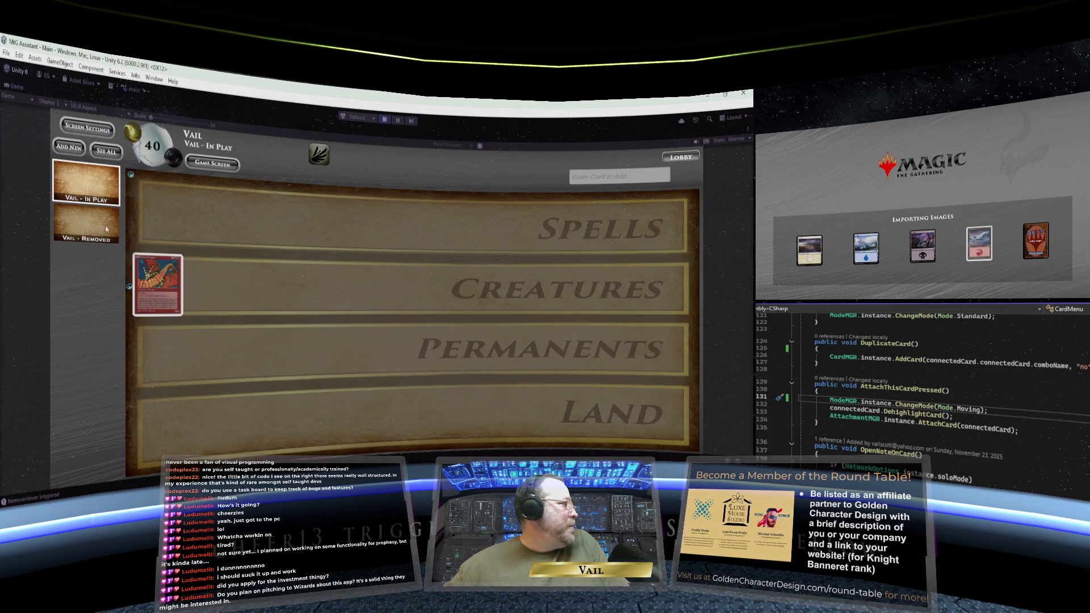
click(161, 287)
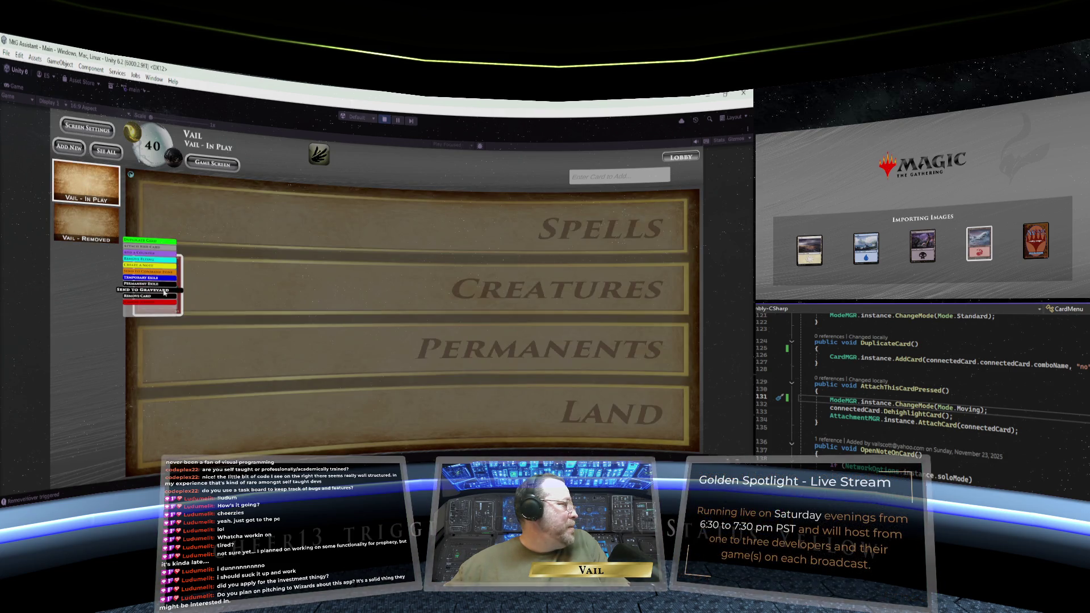
click(164, 286)
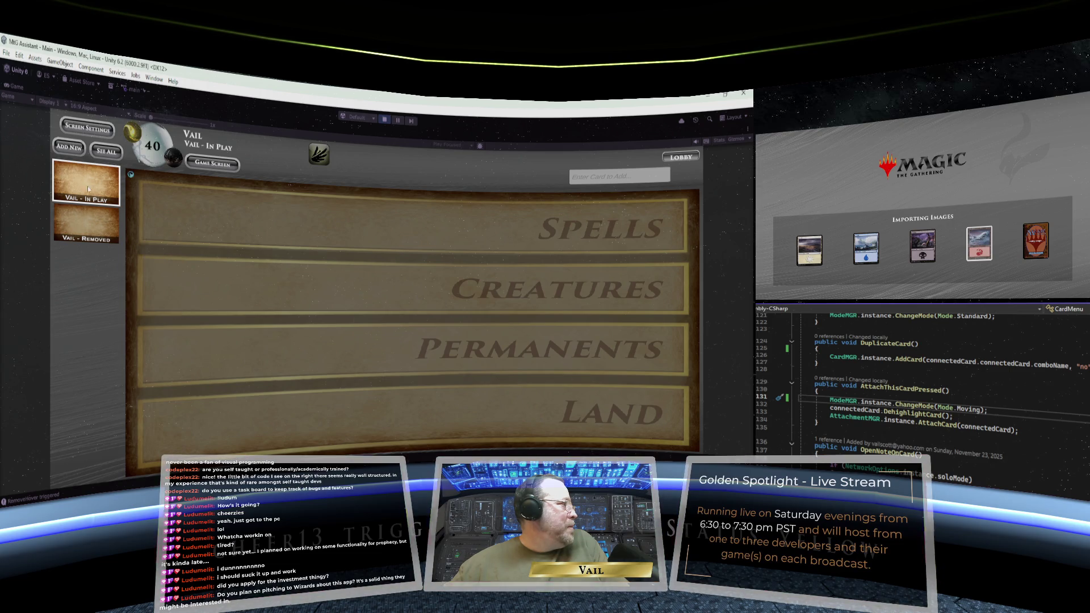
Move the card out of the Commander Zone, then remove it from the Spells row.
click(83, 223)
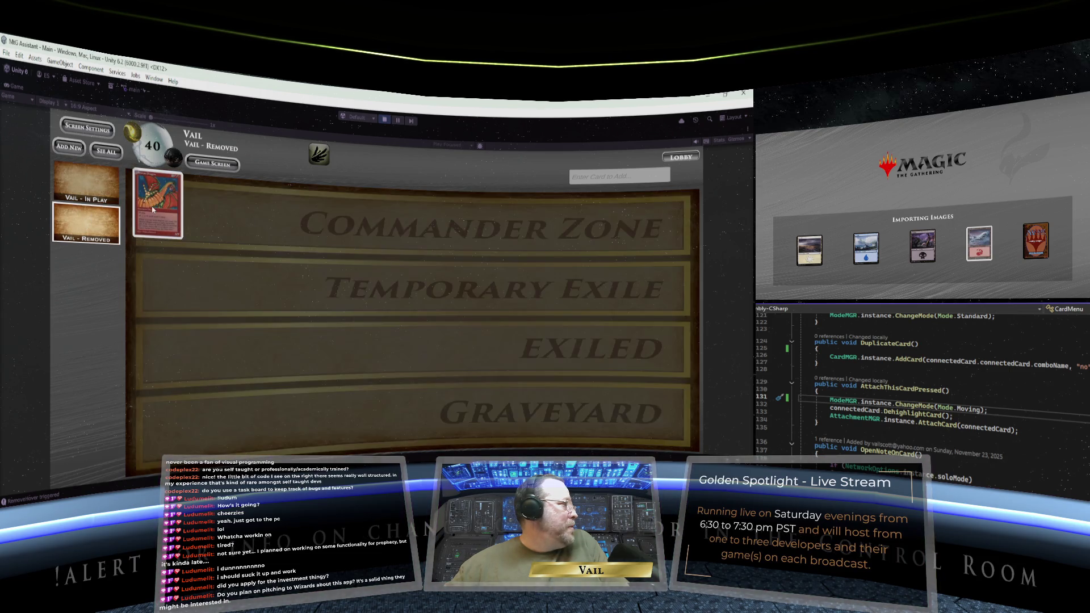
click(158, 211)
click(158, 228)
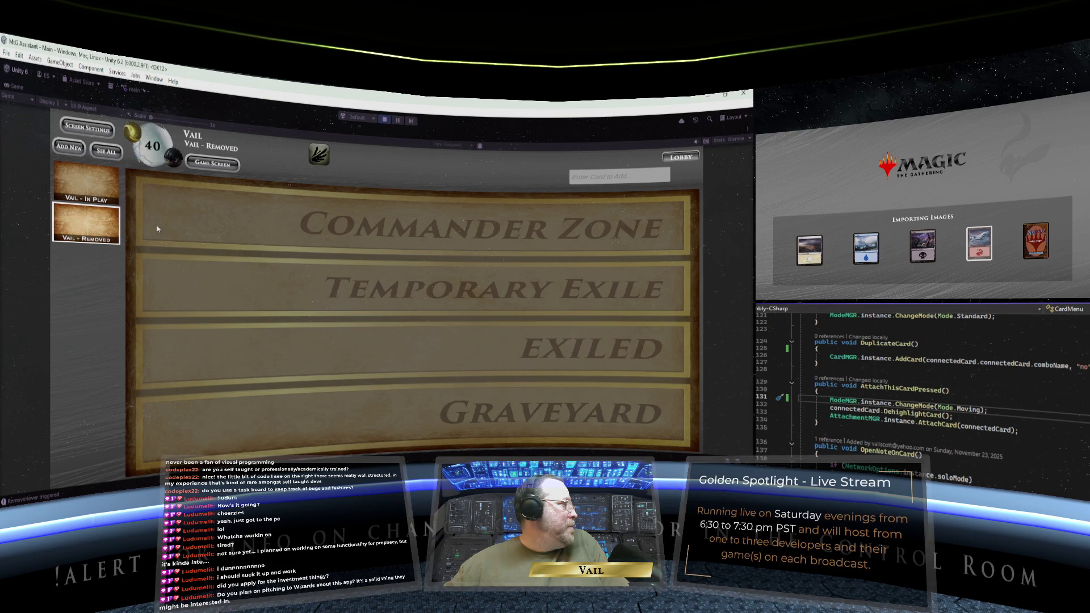
click(85, 181)
click(162, 279)
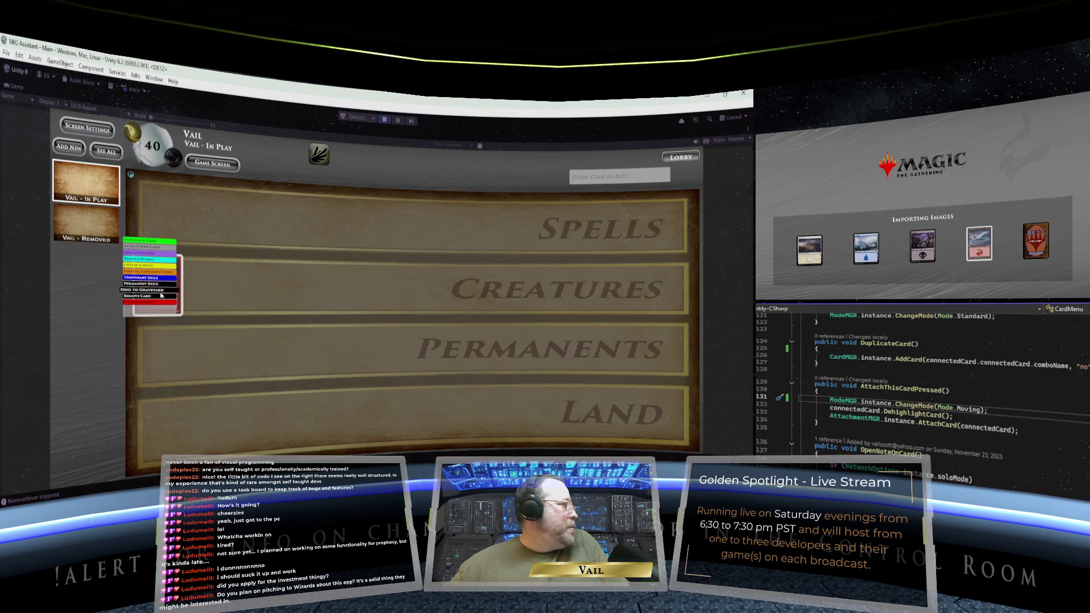
click(161, 294)
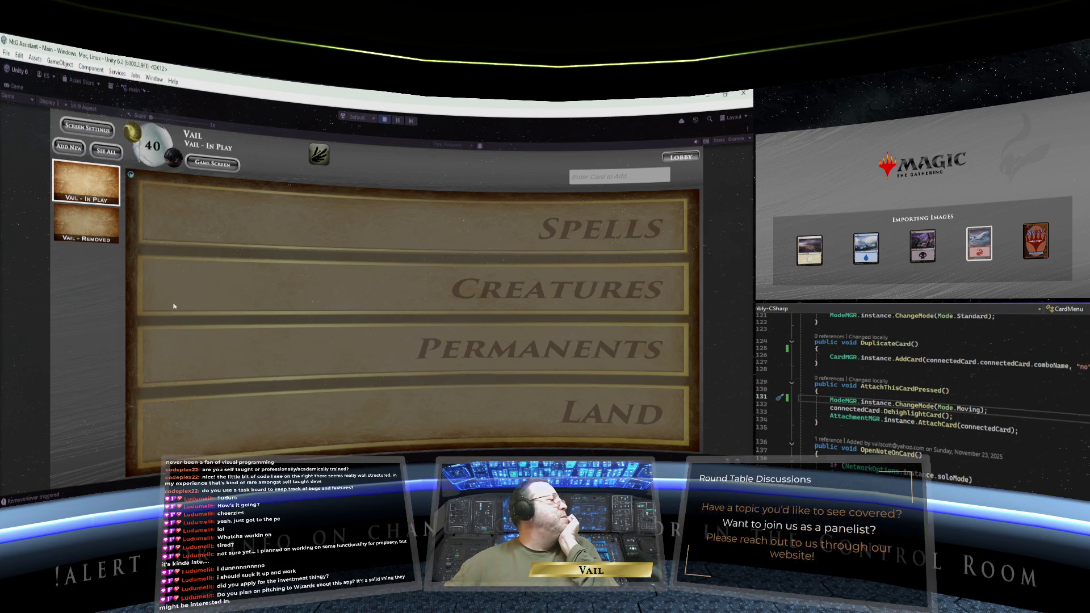
Return Shivan Dragon from the Graveyard to Creatures, then send it back to the Graveyard.
click(90, 222)
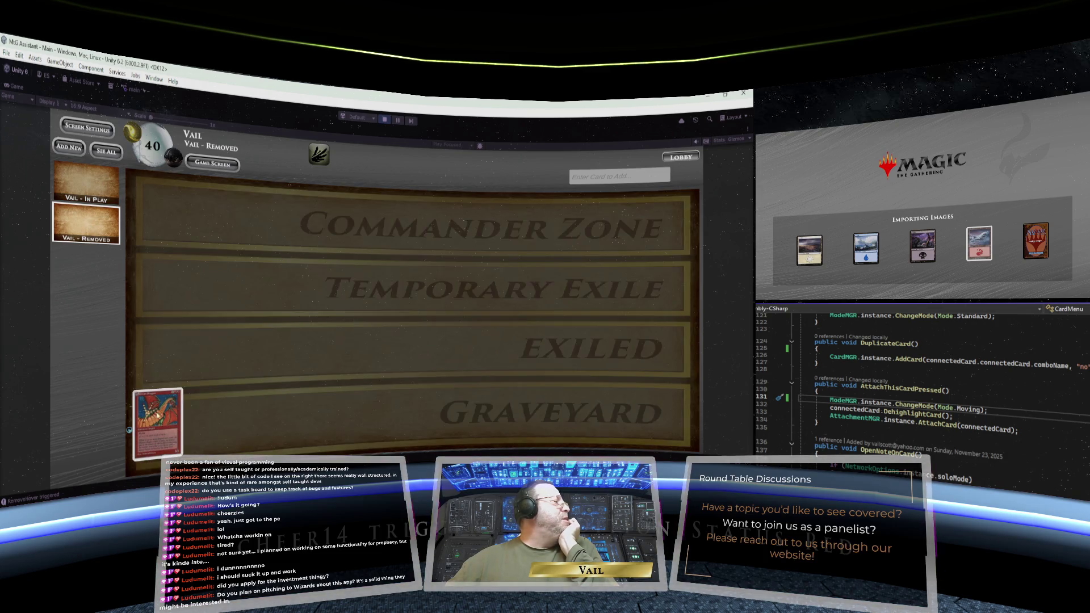
click(154, 431)
click(155, 444)
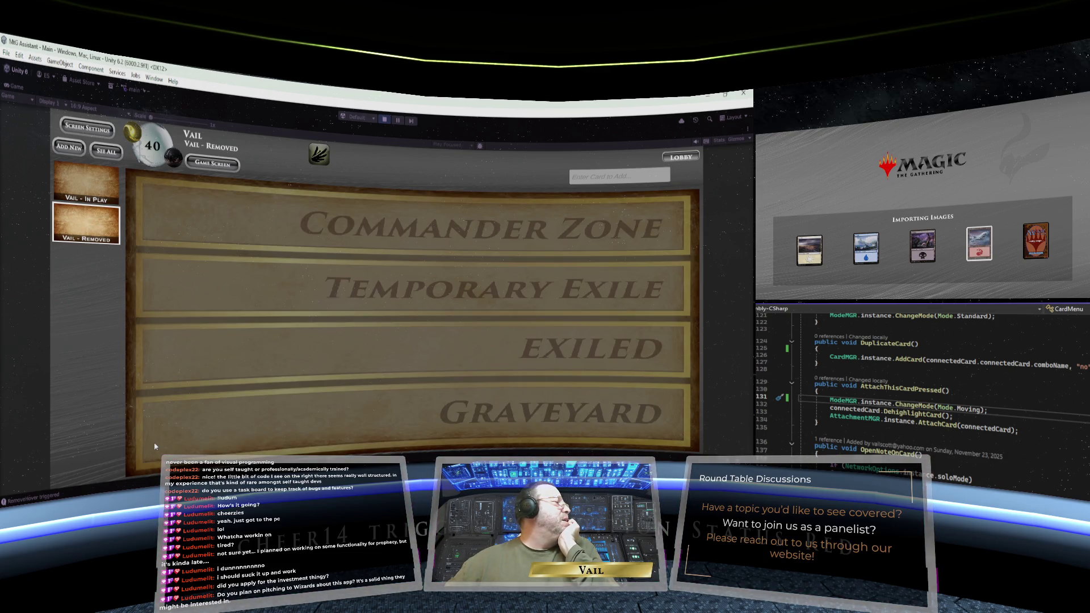
click(79, 181)
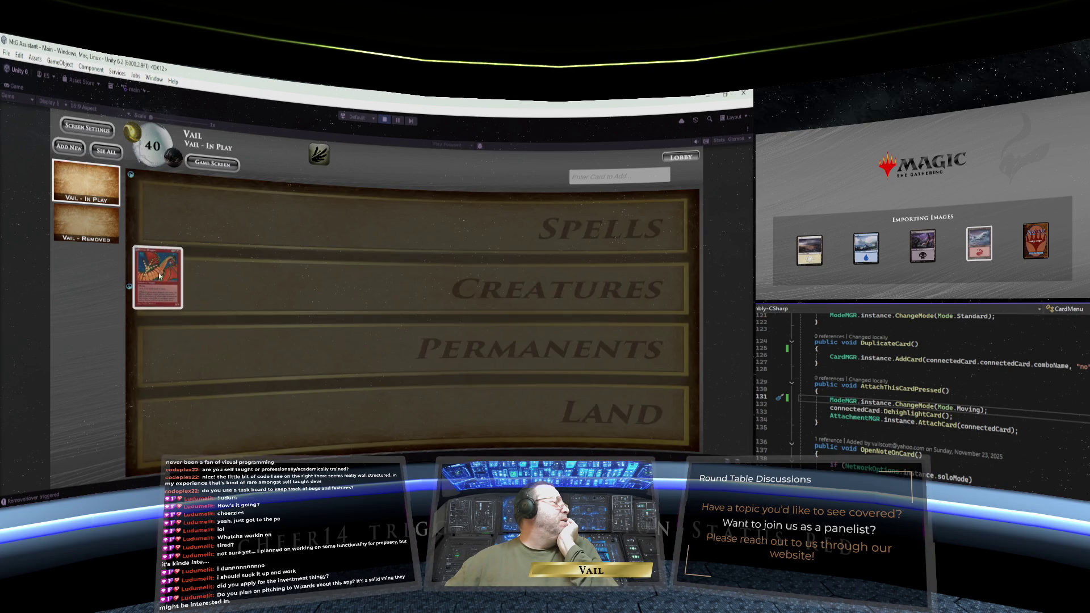
click(159, 271)
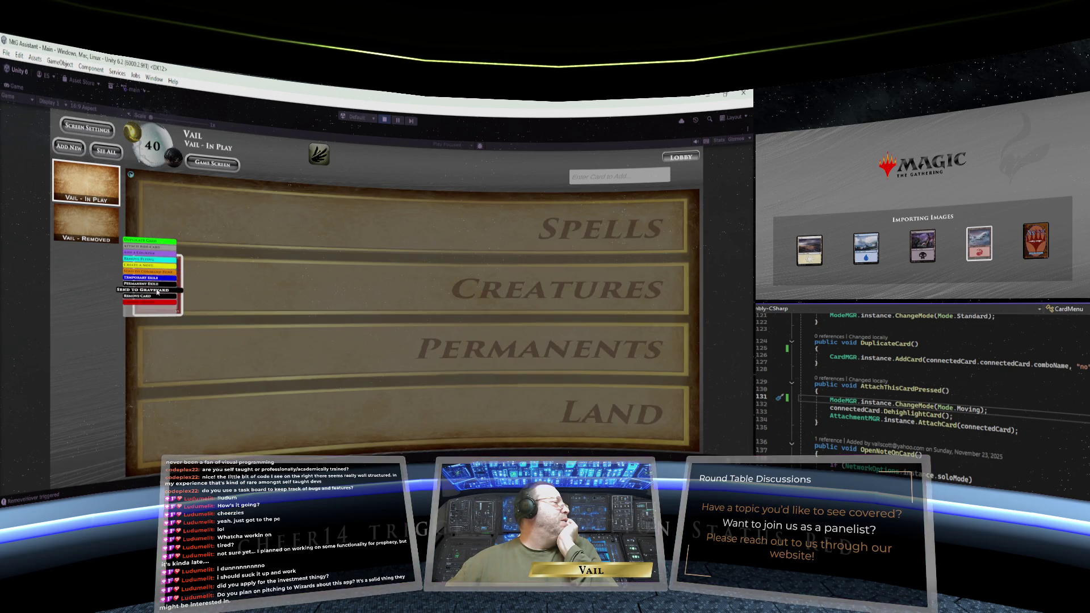
click(157, 292)
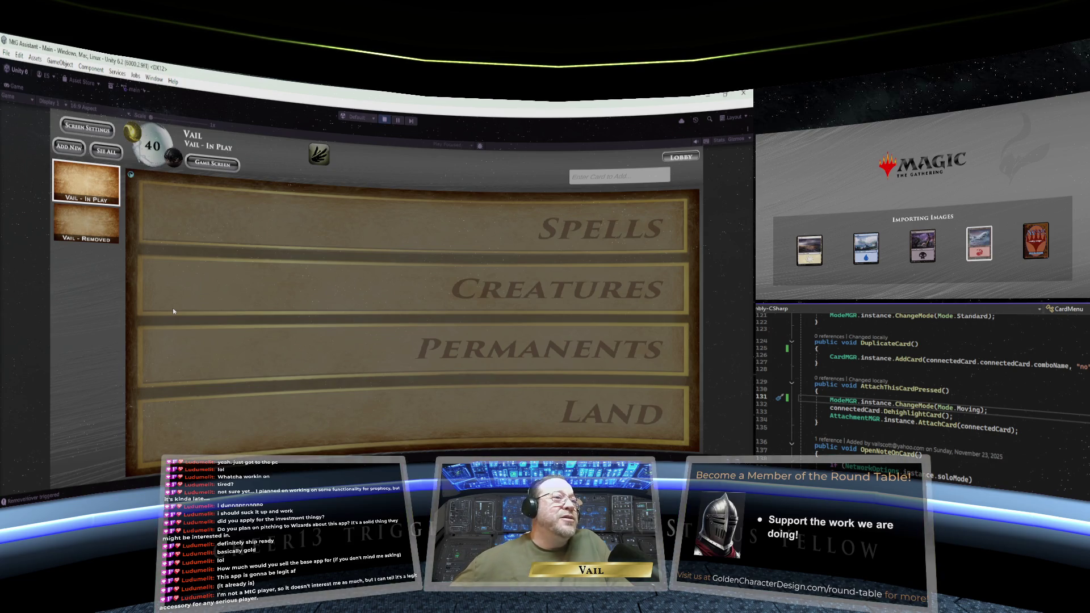
click(110, 225)
click(97, 183)
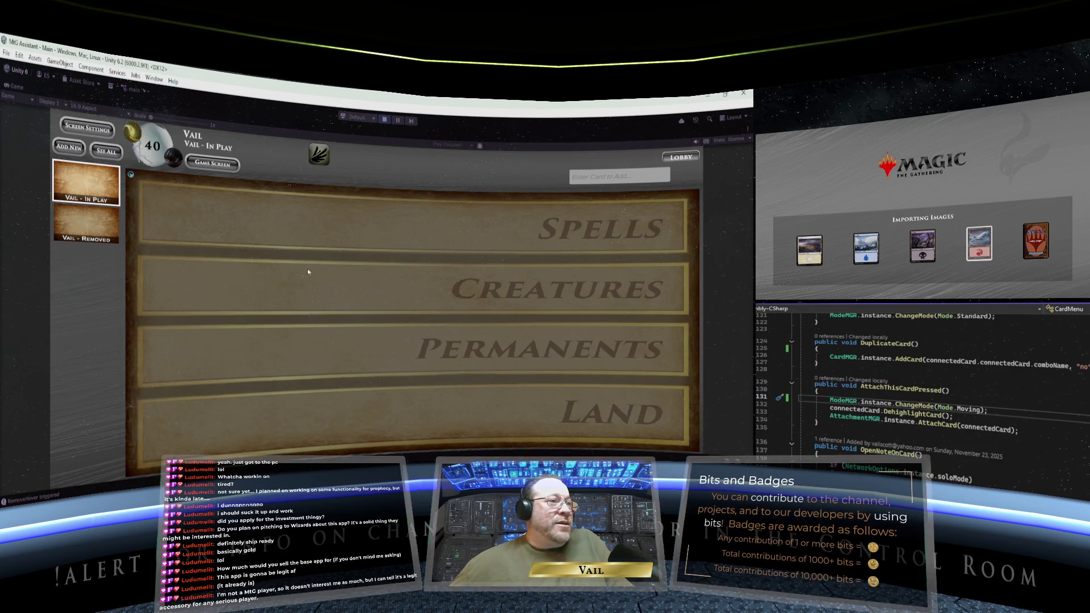